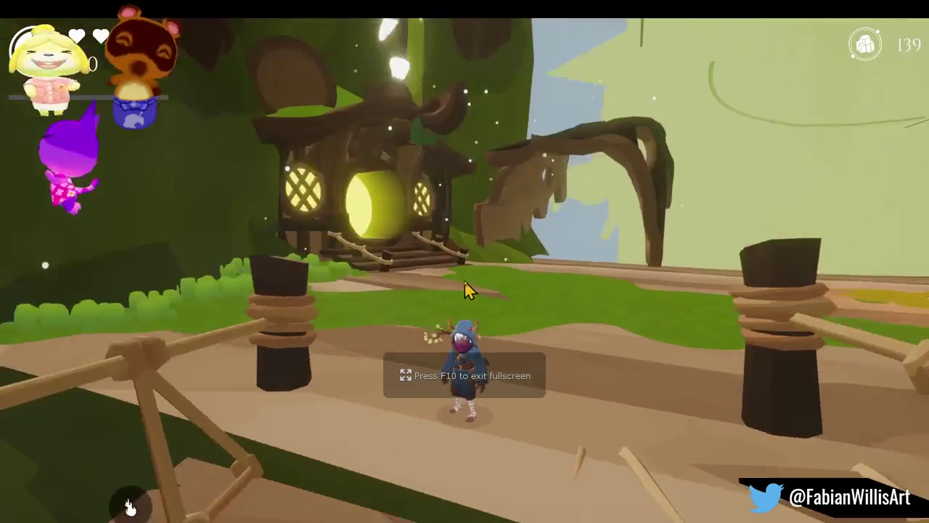
# - Play-test the level, running the character forward to the glowing house door
pyautogui.press('w')
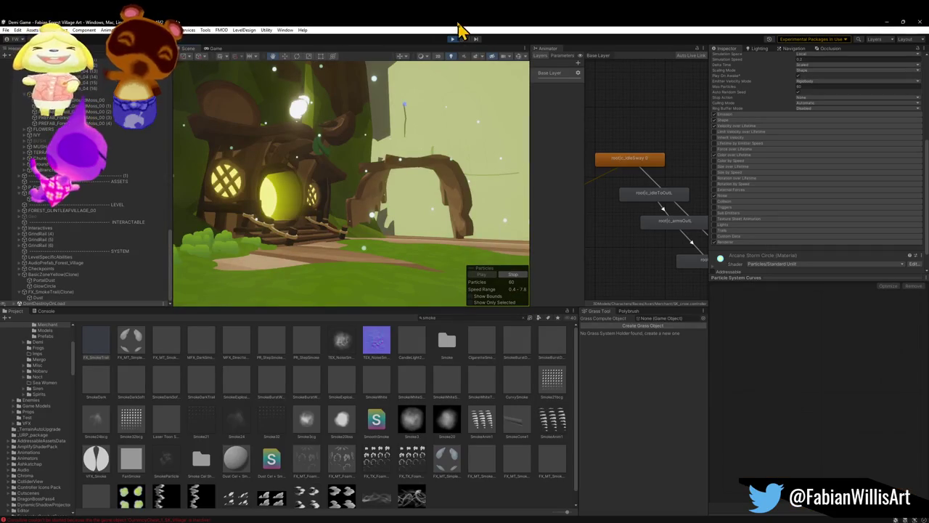
# - Select the GlowCircle glow effect at the house door
pyautogui.click(299, 107)
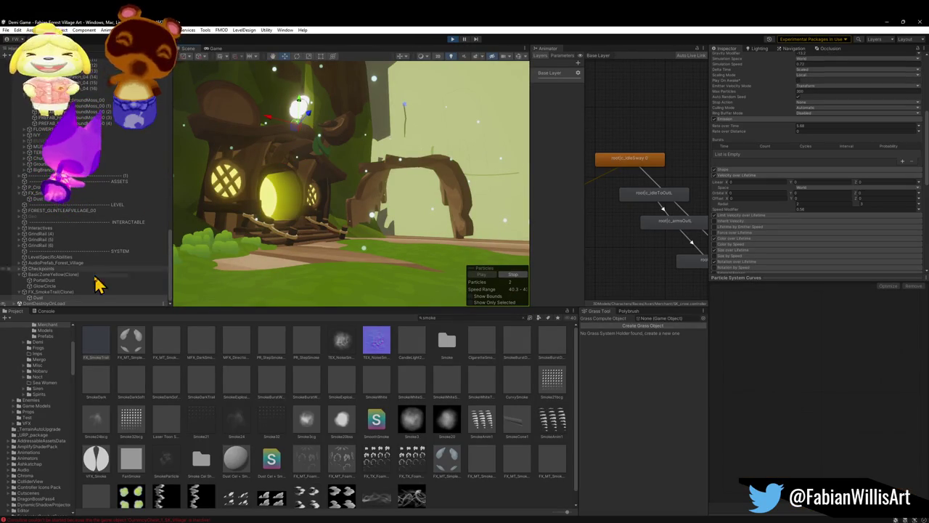
pyautogui.moveTo(316, 246)
pyautogui.mouseDown()
pyautogui.moveTo(394, 239)
pyautogui.moveTo(303, 230)
pyautogui.mouseUp()
pyautogui.click(303, 231)
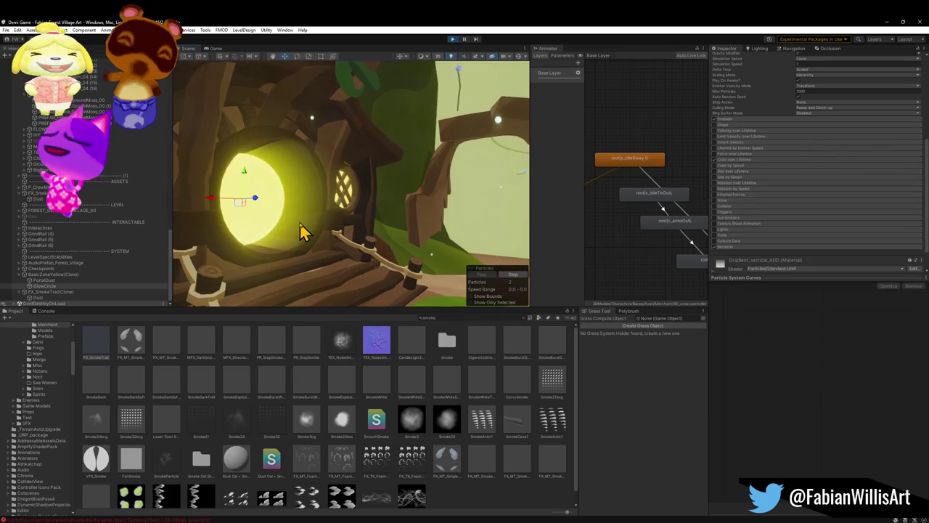
# - Inspect the BasicZoneYellow(Clone) and FX_SmokeTrail(Clone) particle settings
pyautogui.click(51, 274)
pyautogui.keyDown('ctrl'); pyautogui.click(54, 292); pyautogui.keyUp('ctrl')
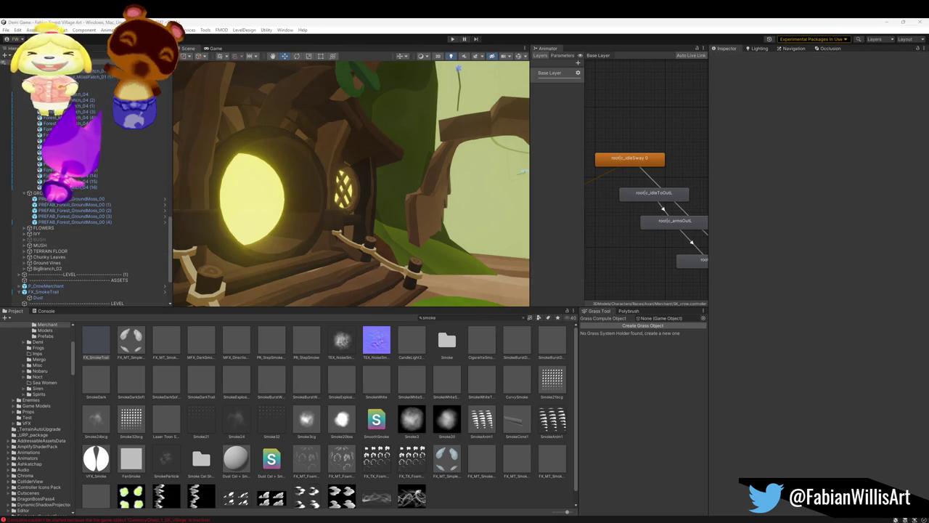
pyautogui.click(103, 293)
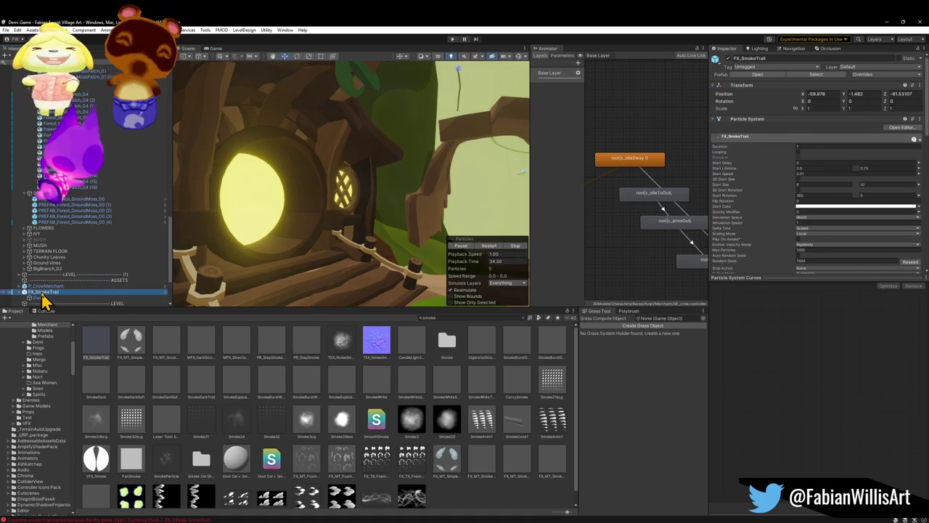
pyautogui.click(42, 300)
pyautogui.scroll(-3, 73, 303)
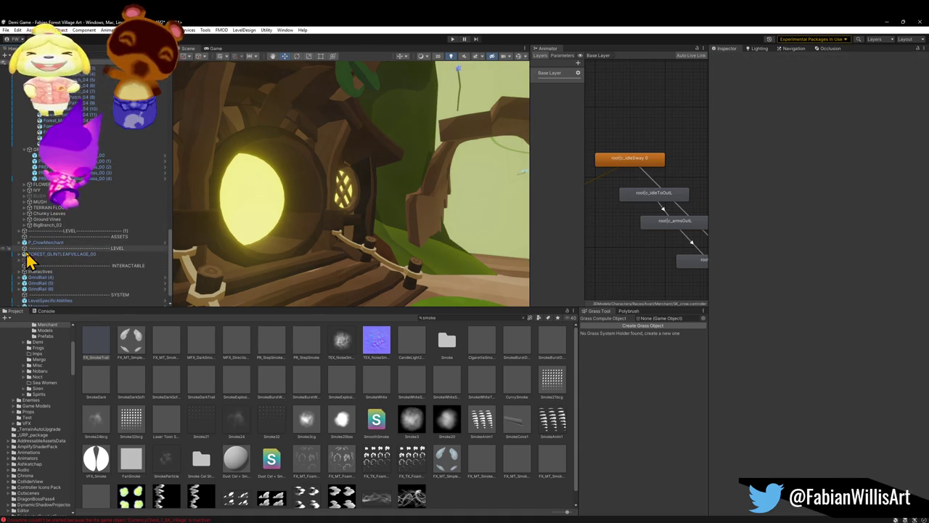
pyautogui.scroll(8, 33, 266)
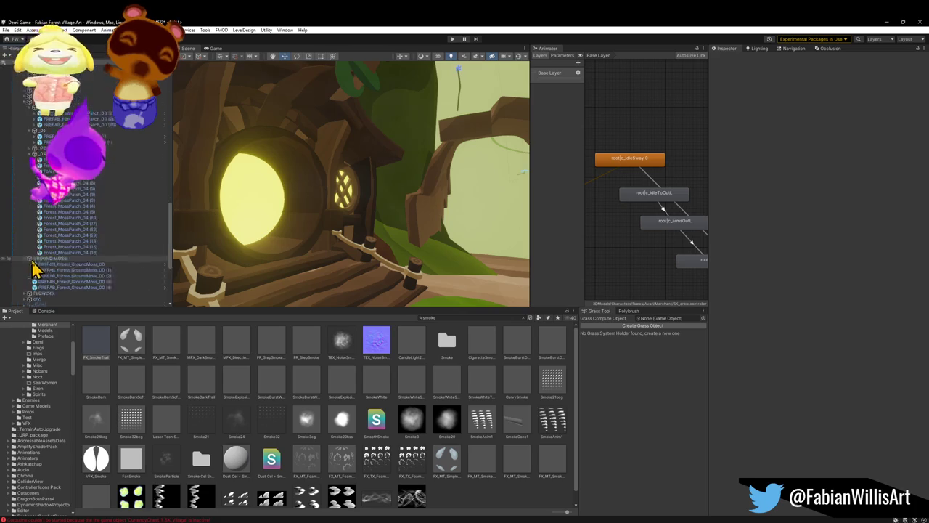
pyautogui.scroll(8, 66, 239)
# - Reselect the yellow zone and smoke trail effects, then bring up the Blender window
pyautogui.hotkey('ctrl', 'a')
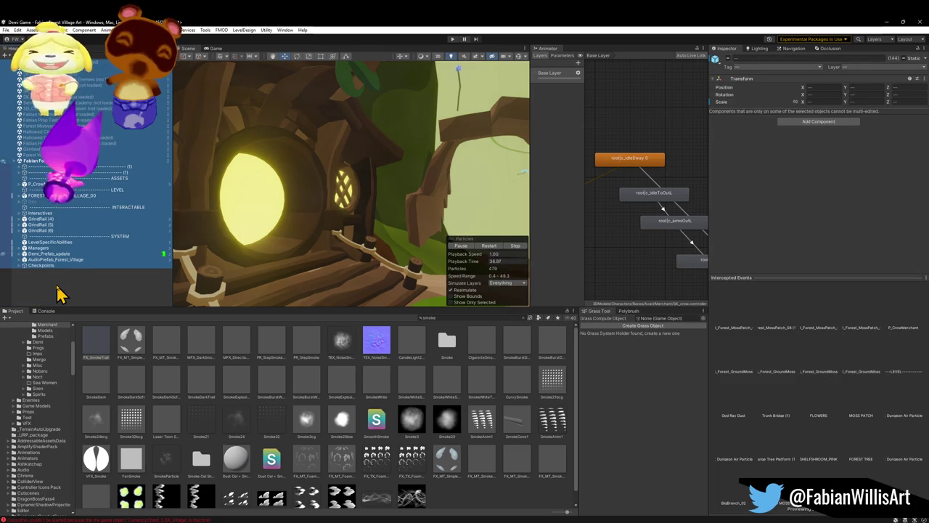
pyautogui.click(56, 285)
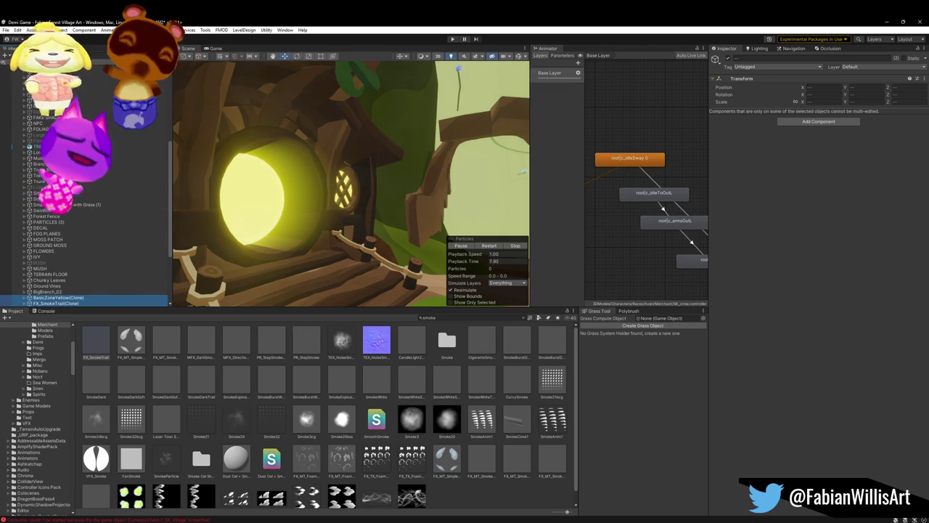
pyautogui.moveTo(425, 519)
pyautogui.click(775, 490)
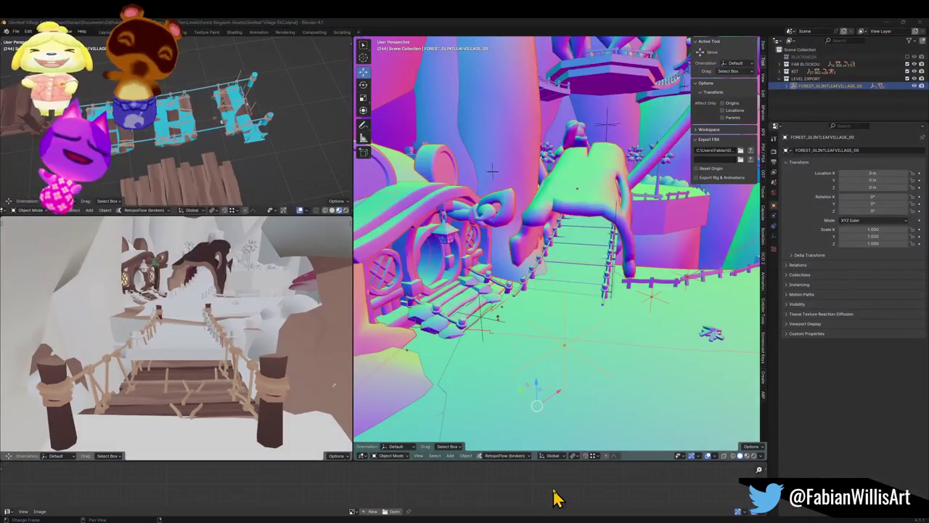
# - Bring Glintleaf Village Kit2 forward, fly to the rope bridge, and save the file
pyautogui.click(557, 499)
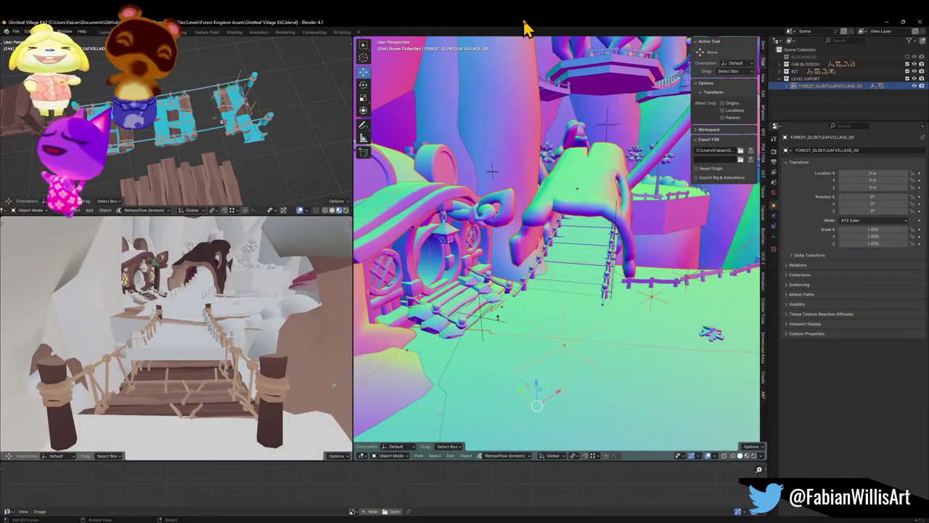
pyautogui.press('w')
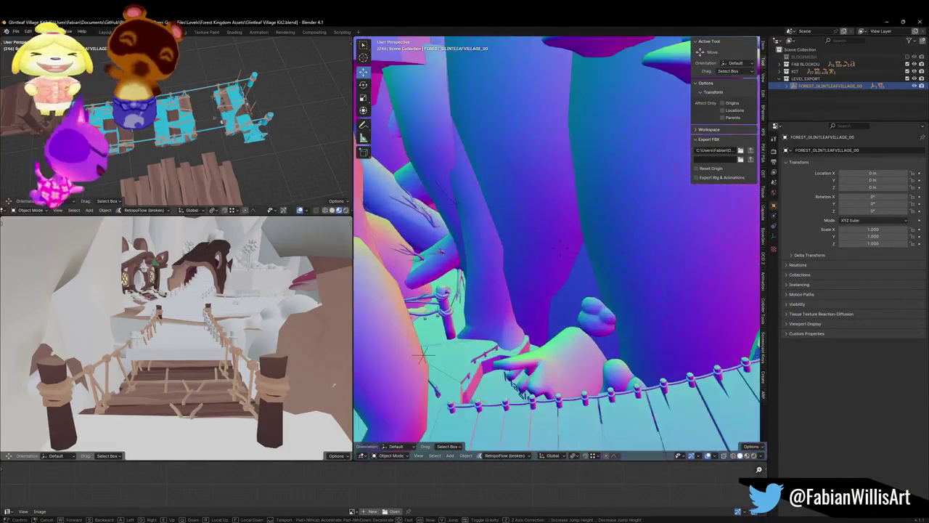
pyautogui.click(570, 150)
pyautogui.hotkey('ctrl', 's')
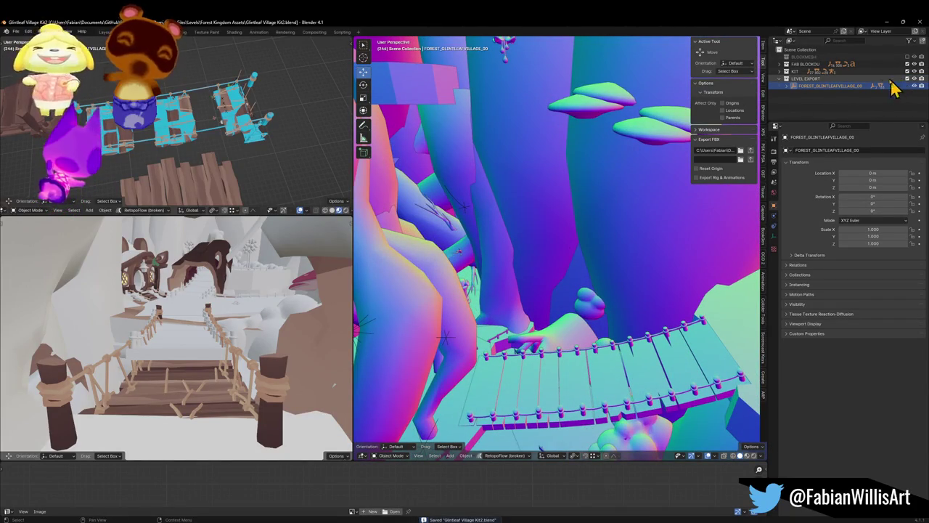
# - Fly through the cave past the rope bridge, ending above the bridge area
pyautogui.hotkey('shift', '`')
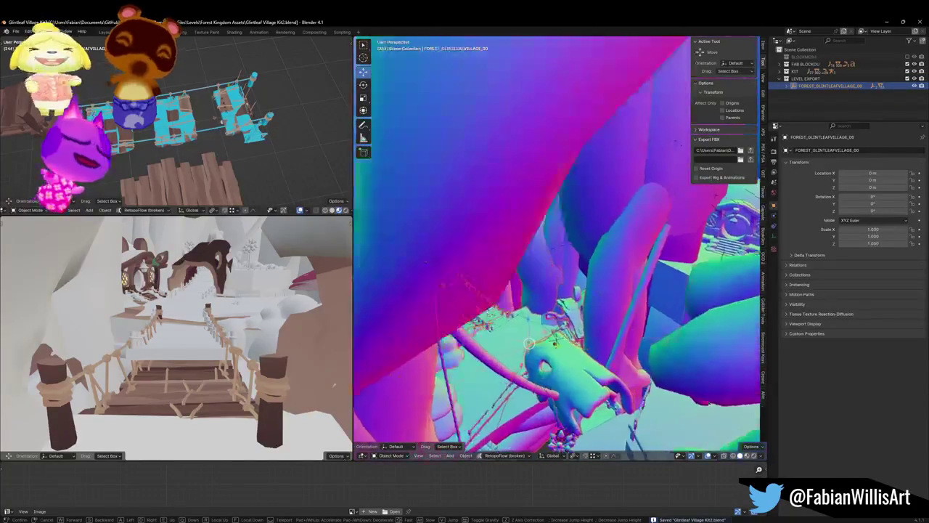
pyautogui.press('w')
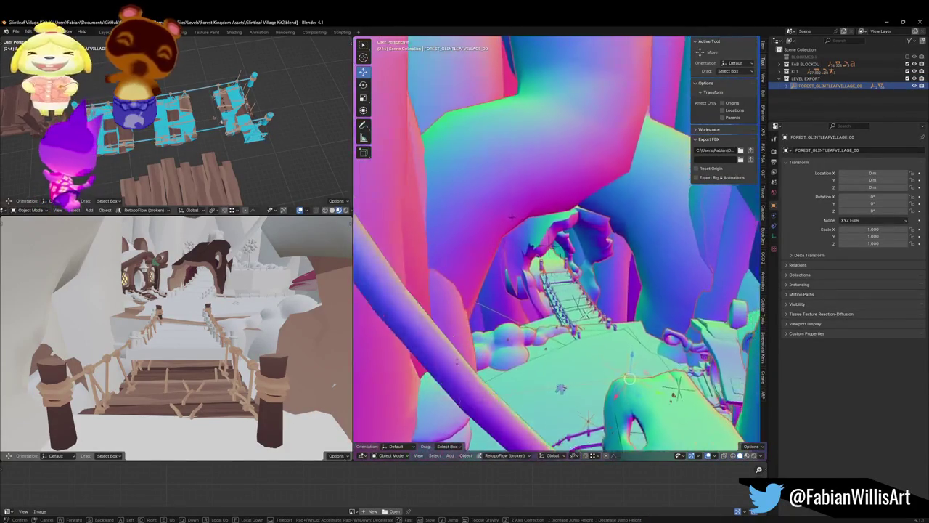
pyautogui.press('w')
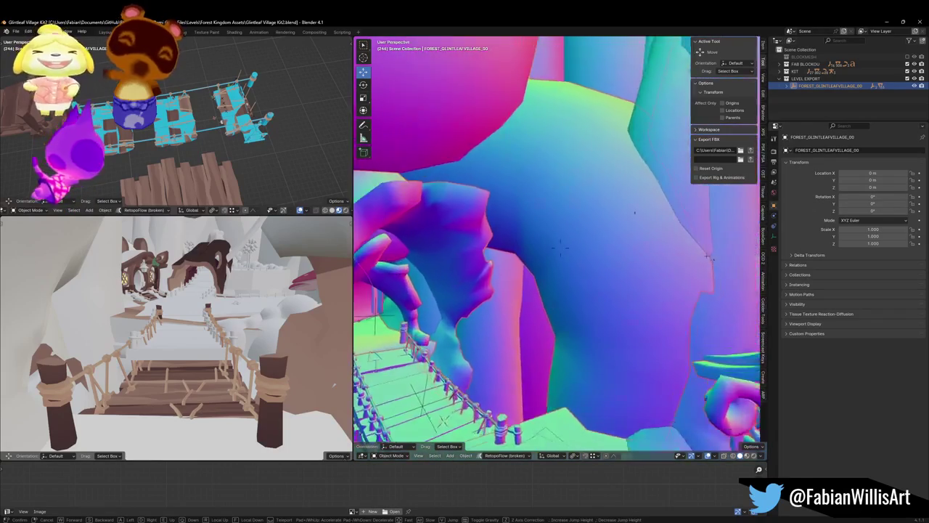
pyautogui.press('s')
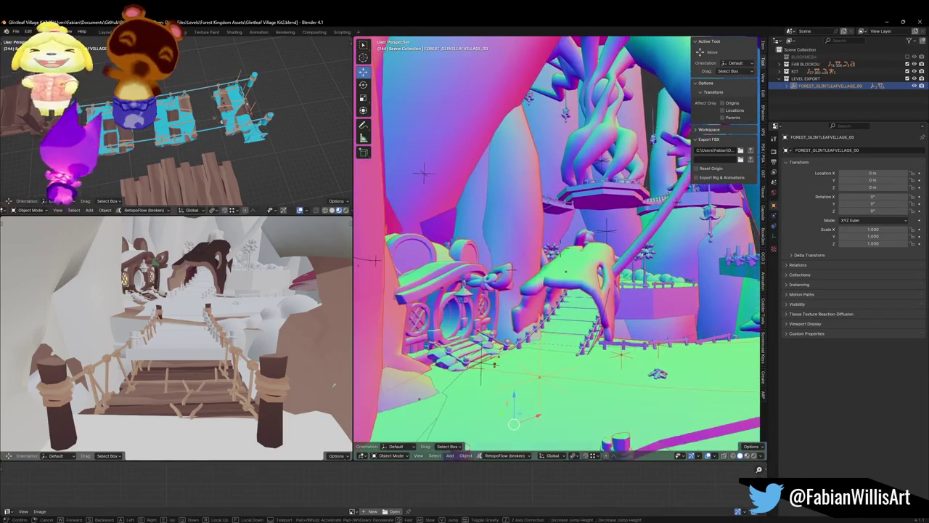
pyautogui.click(630, 209)
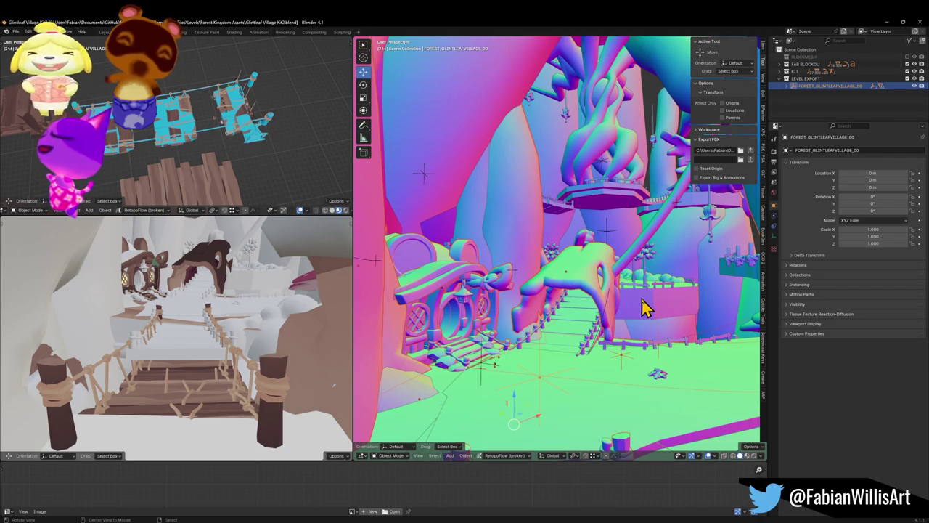
# - Zoom onto the fenced platform, then fly the top-left view down to the green-and-teal tree platforms
pyautogui.scroll(5, 635, 301)
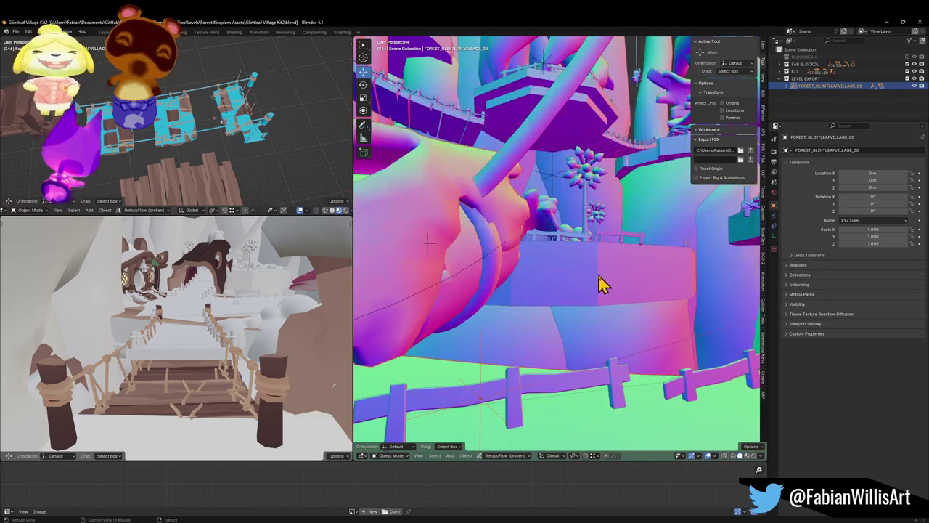
pyautogui.hotkey('shift', '`')
pyautogui.press('s')
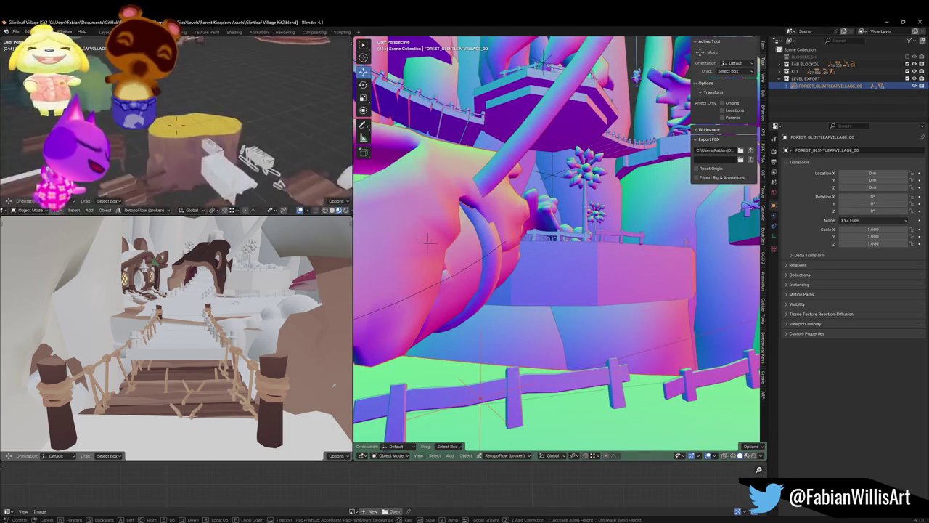
pyautogui.press('w')
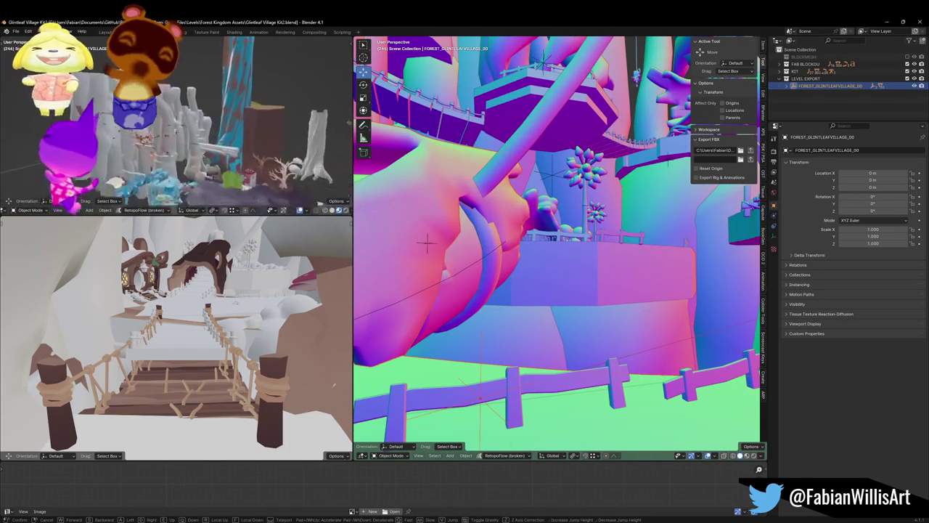
pyautogui.press('w')
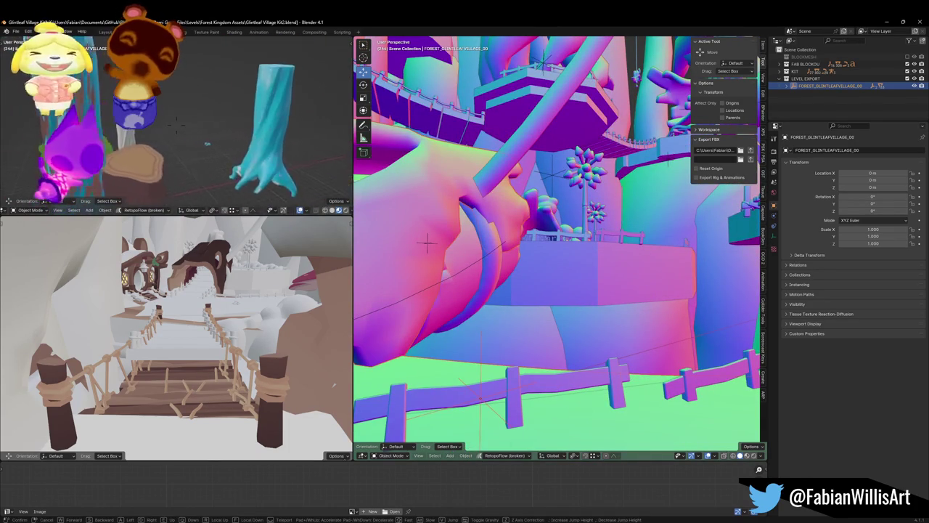
pyautogui.press('w')
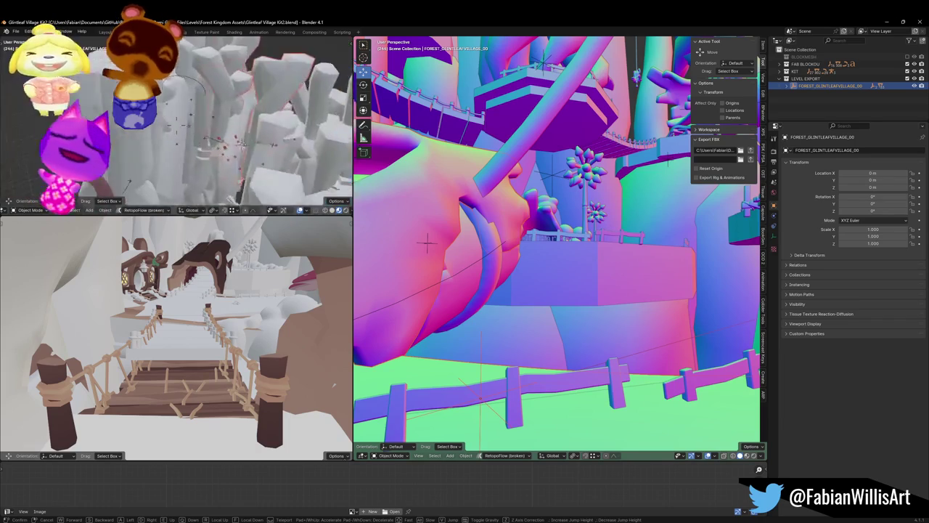
pyautogui.press('w')
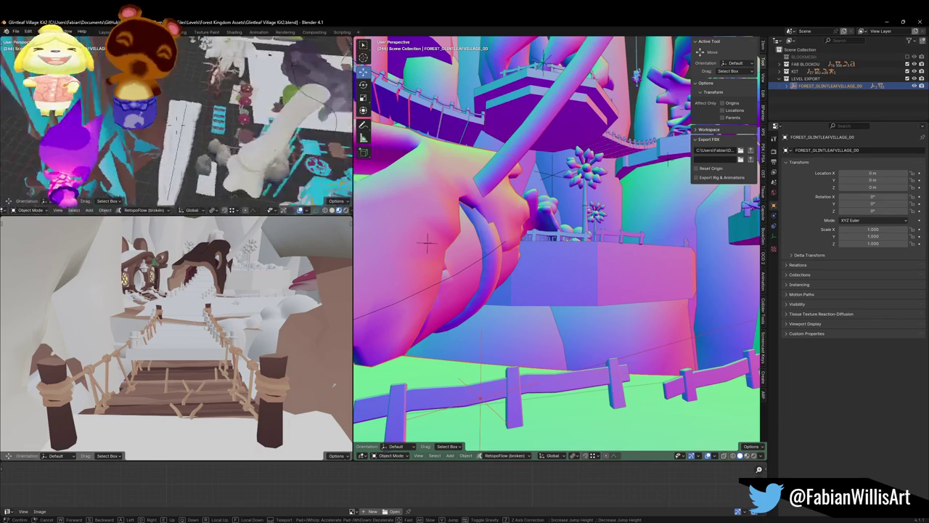
pyautogui.press('w')
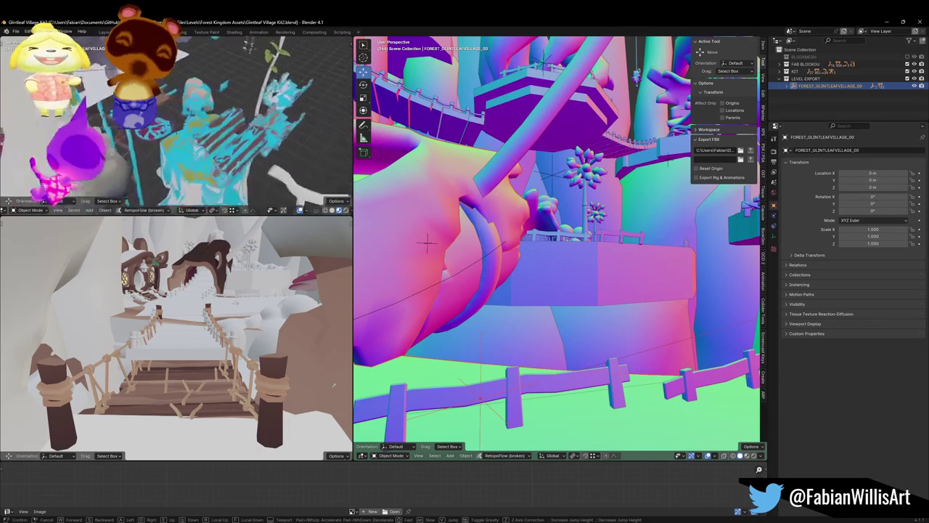
pyautogui.click(174, 125)
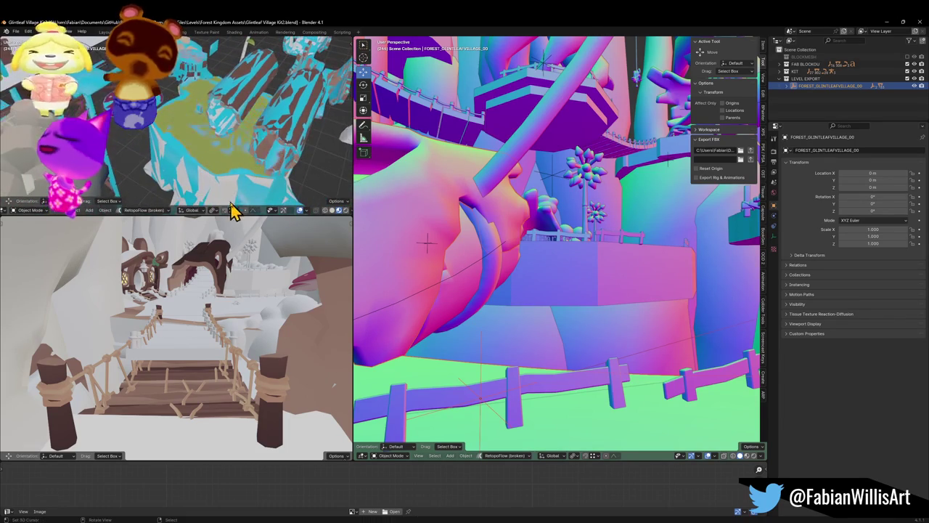
# - Stretch the selected tree platform taller along the Z axis
pyautogui.click(228, 191)
pyautogui.press('g')
pyautogui.press('s')
pyautogui.press('z')
pyautogui.click(194, 82)
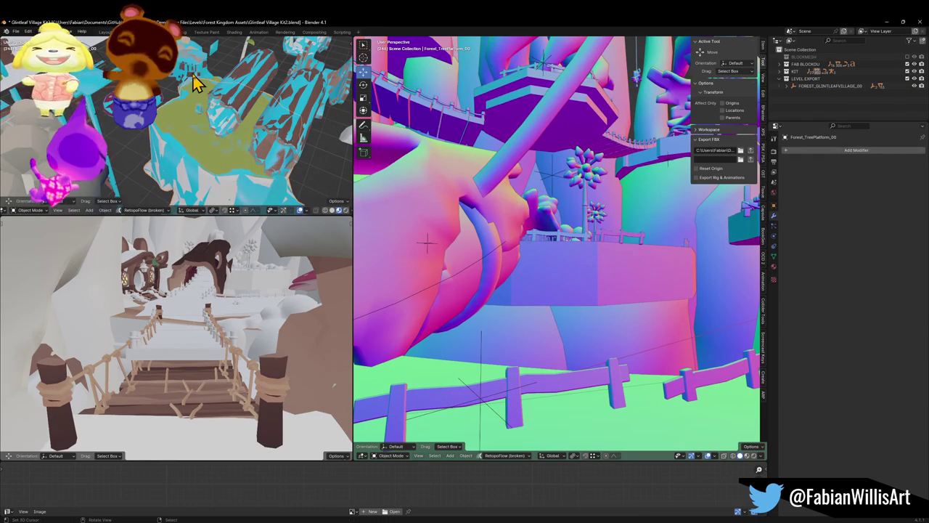
# - Duplicate the tree platform and snap the copy to a marked spot on the island
pyautogui.hotkey('shift', 'd')
pyautogui.rightClick(221, 118)
pyautogui.hotkey('shift', '`')
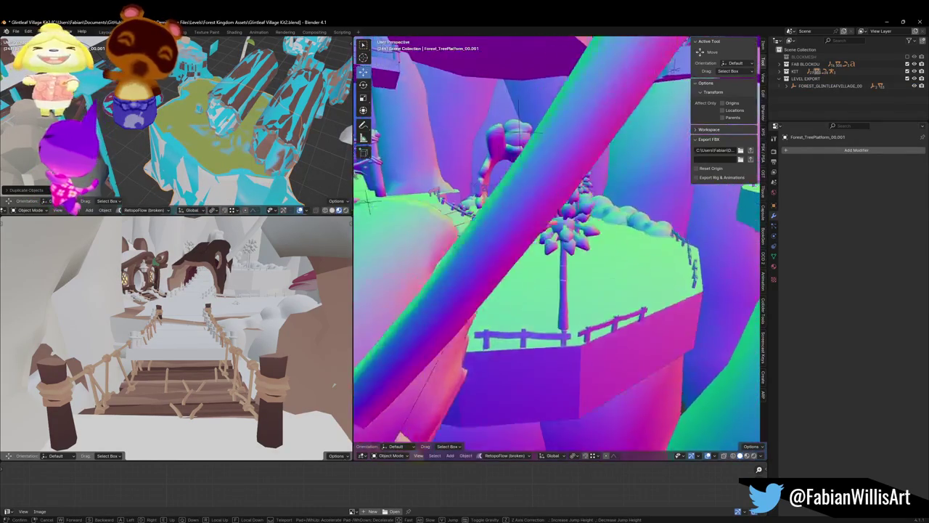
pyautogui.click(565, 260)
pyautogui.hotkey('shift', 's')
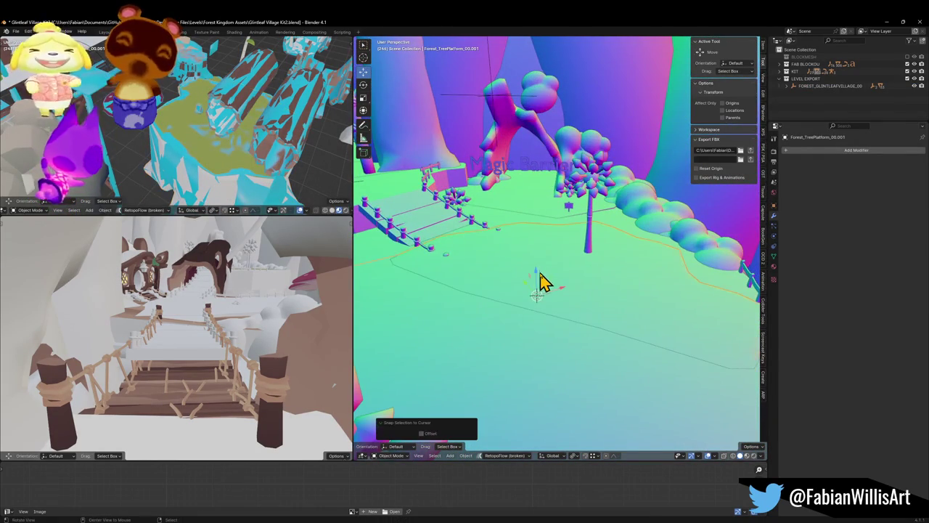
pyautogui.keyDown('shift'); pyautogui.rightClick(544, 280); pyautogui.keyUp('shift')
pyautogui.hotkey('shift', 's')
pyautogui.keyDown('shift'); pyautogui.rightClick(571, 256); pyautogui.keyUp('shift')
pyautogui.hotkey('shift', 's')
pyautogui.moveTo(573, 261)
pyautogui.mouseDown()
pyautogui.moveTo(602, 241)
pyautogui.moveTo(609, 247)
pyautogui.mouseUp()
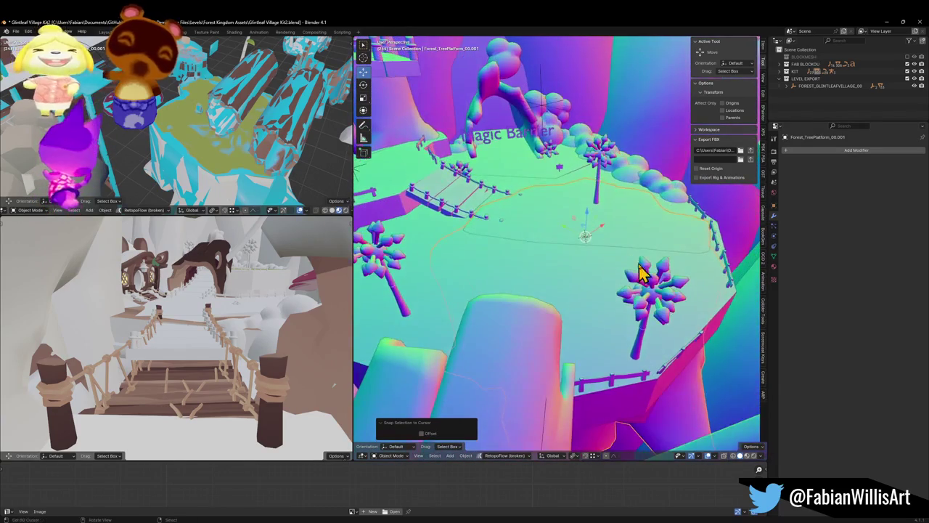
# - Slide the duplicate across the ground plane, stretch it taller, and drop it in place
pyautogui.press('g')
pyautogui.hotkey('shift', 'z')
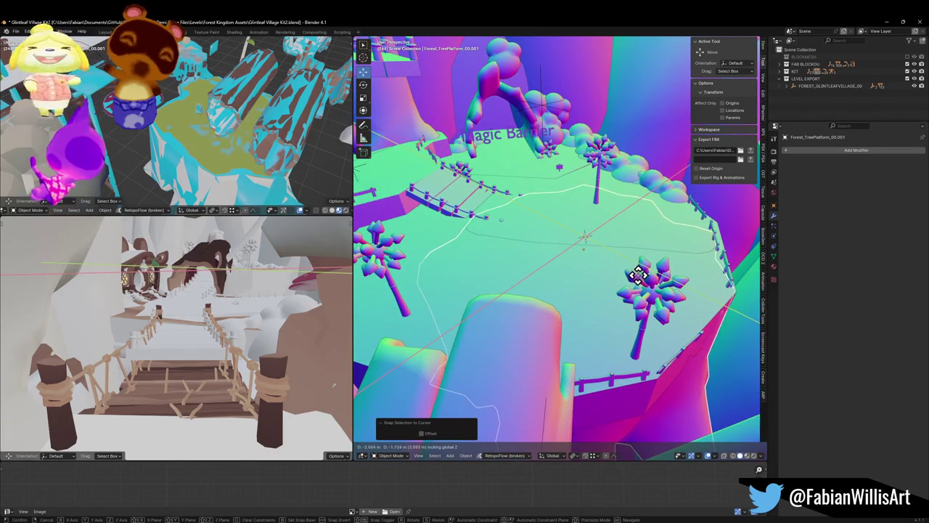
pyautogui.click(637, 276)
pyautogui.moveTo(608, 244)
pyautogui.mouseDown()
pyautogui.moveTo(614, 233)
pyautogui.moveTo(606, 230)
pyautogui.moveTo(616, 249)
pyautogui.moveTo(617, 236)
pyautogui.mouseUp()
pyautogui.press('s')
pyautogui.press('z')
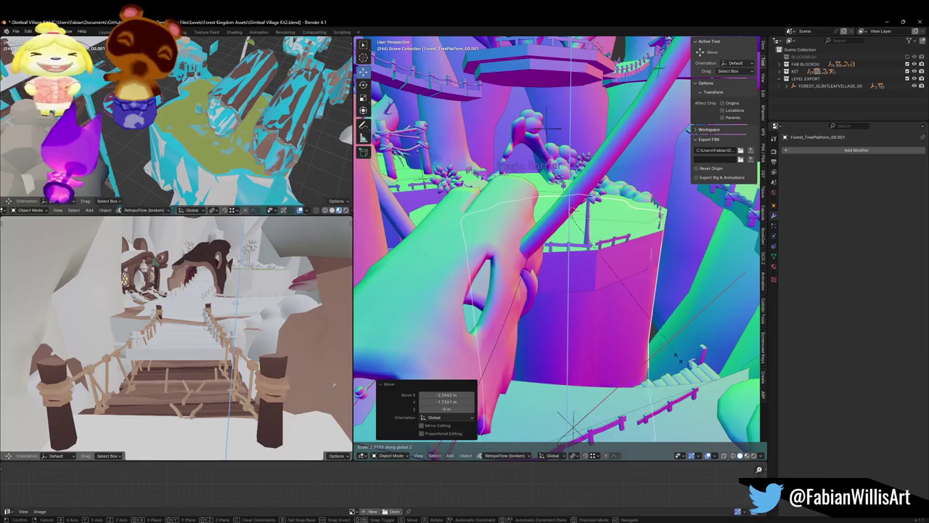
pyautogui.click(688, 408)
pyautogui.press('g')
pyautogui.press('z')
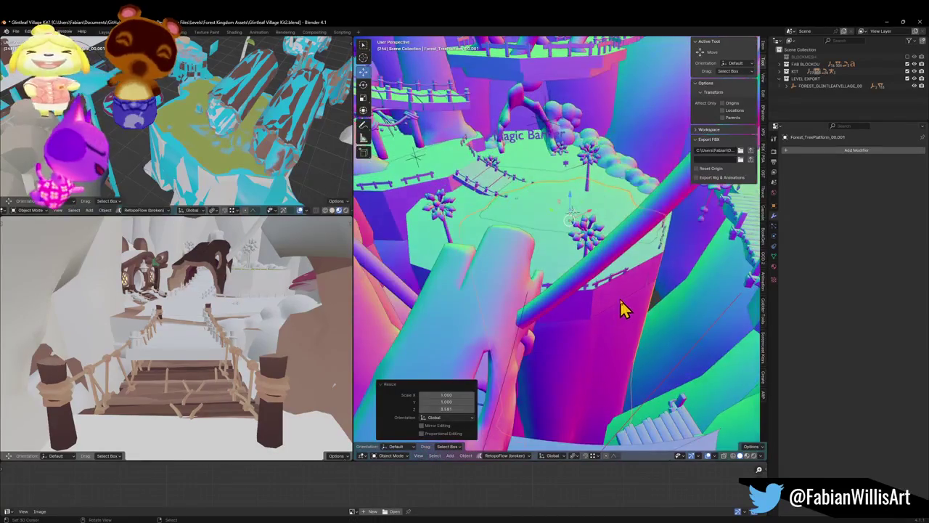
pyautogui.click(646, 337)
pyautogui.scroll(5, 573, 258)
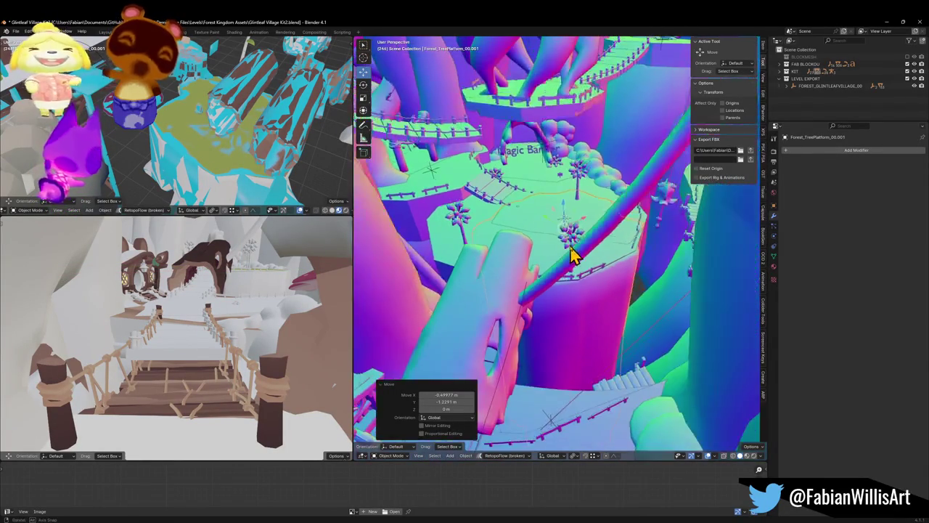
# - Add another platform copy rotated -19°, positioned on the ground and adjusted in height
pyautogui.hotkey('shift', 'd')
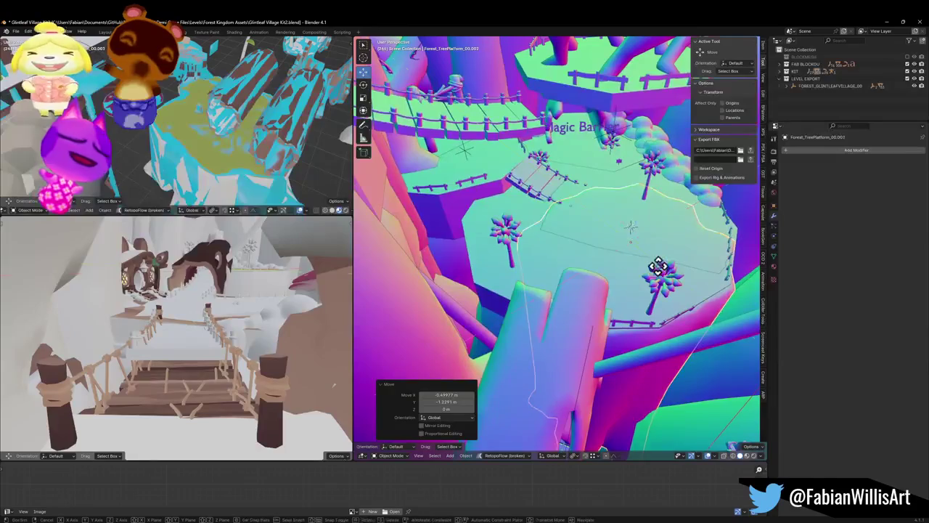
pyautogui.click(587, 247)
pyautogui.press('r')
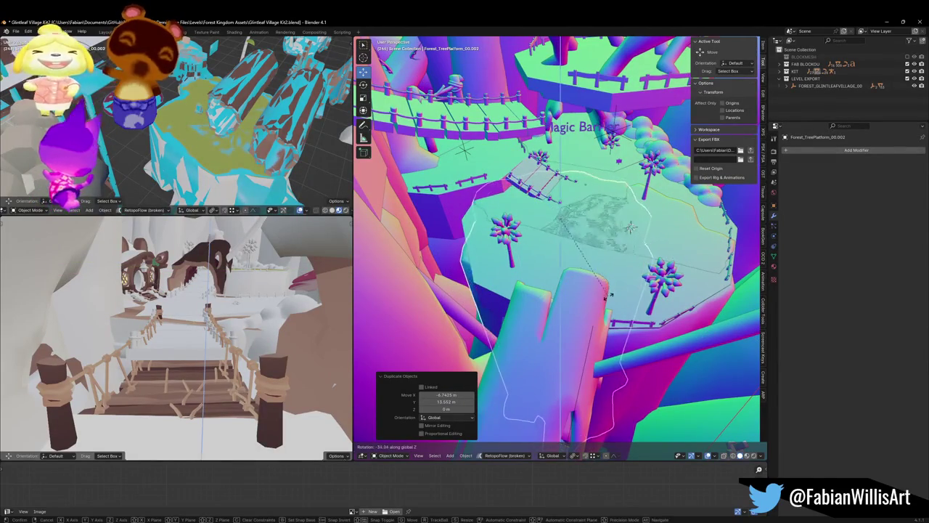
pyautogui.click(610, 270)
pyautogui.press('g')
pyautogui.hotkey('shift', 'z')
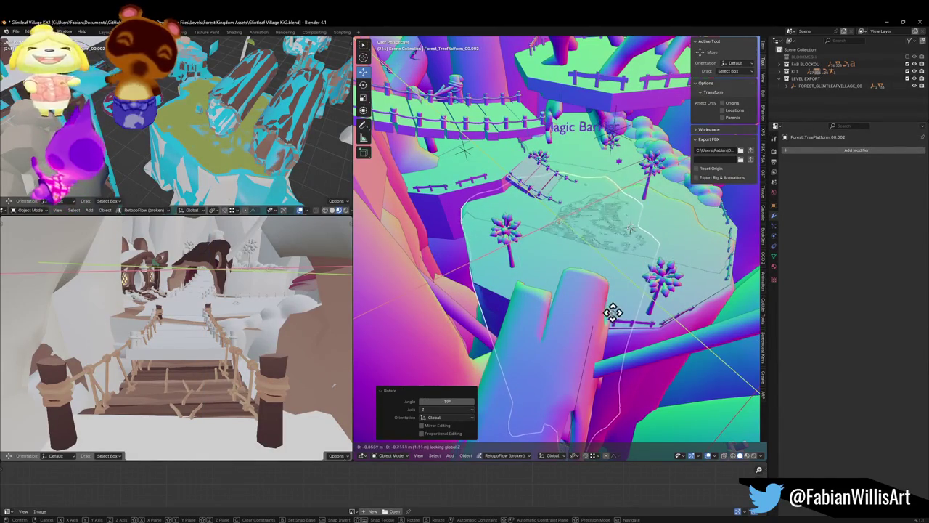
pyautogui.click(629, 309)
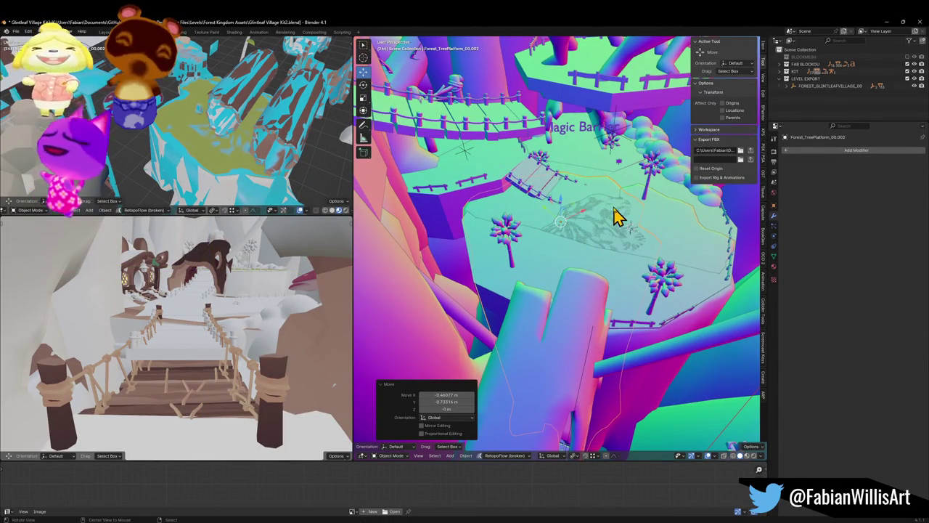
pyautogui.scroll(5, 613, 216)
pyautogui.press('g')
pyautogui.press('z')
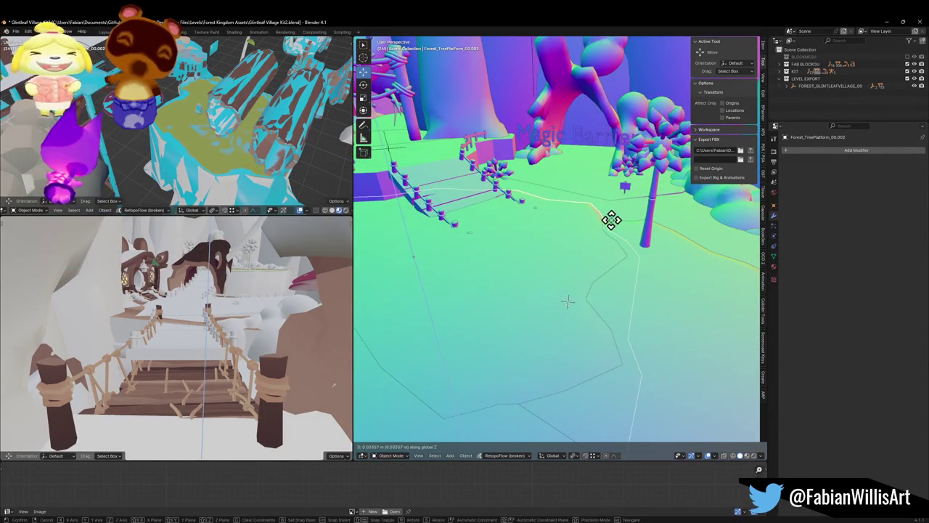
pyautogui.click(611, 220)
pyautogui.scroll(-3, 617, 247)
# - Parent the platforms to the MESH object with Keep Transform and save the file
pyautogui.hotkey('shift', '`')
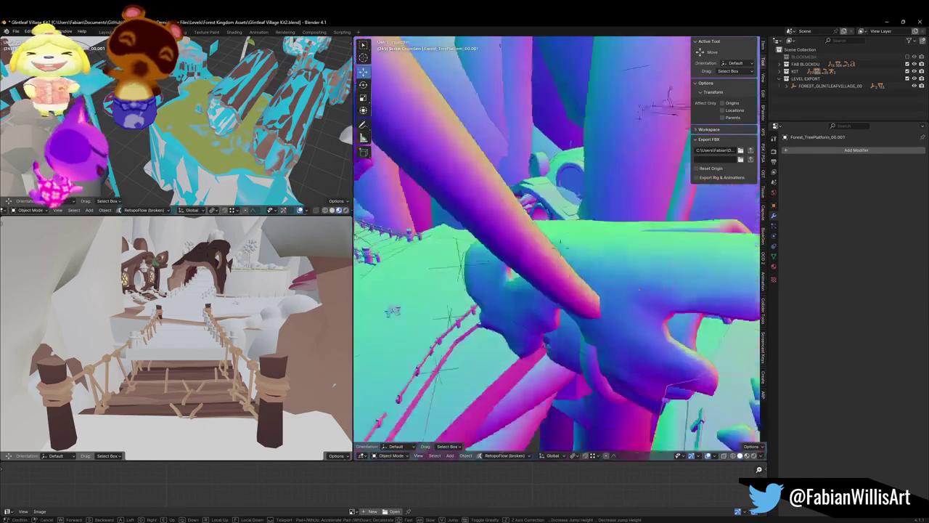
pyautogui.press('s')
pyautogui.click(654, 266)
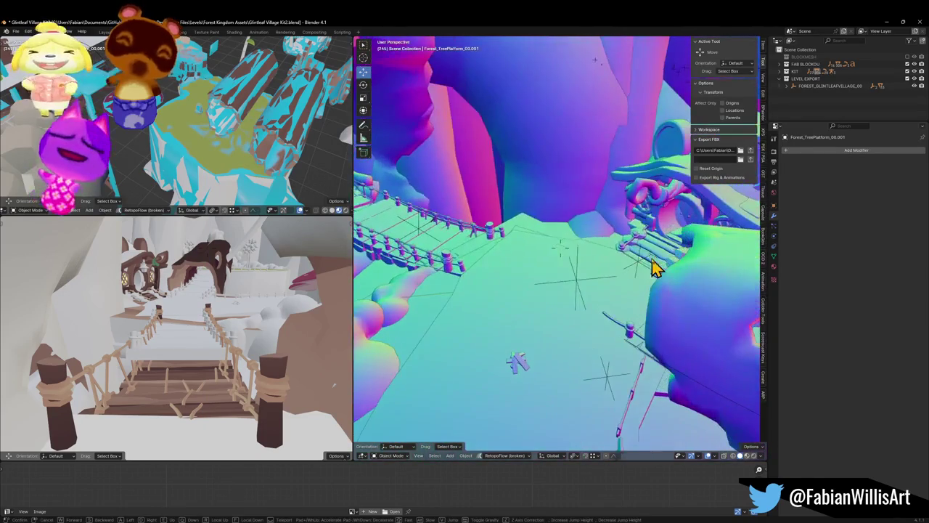
pyautogui.keyDown('shift'); pyautogui.click(610, 385); pyautogui.keyUp('shift')
pyautogui.hotkey('ctrl', 'p')
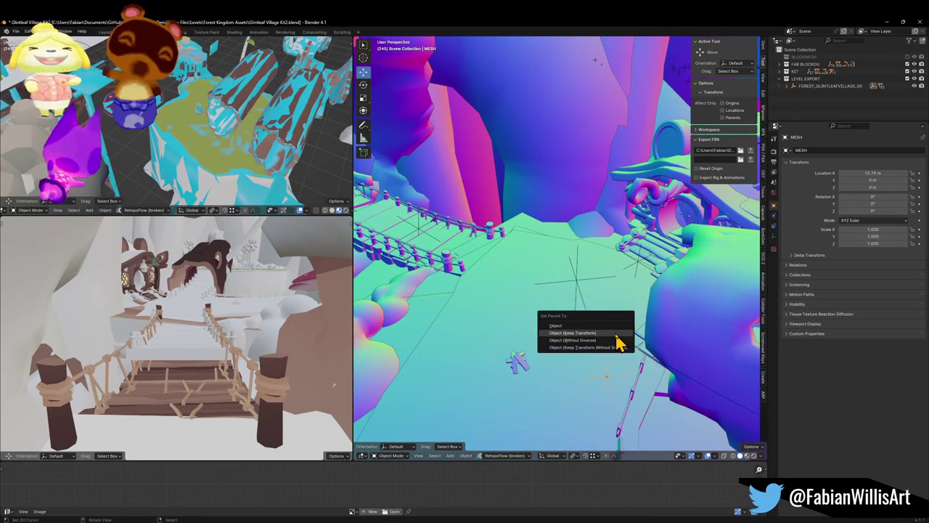
pyautogui.click(614, 334)
pyautogui.hotkey('ctrl', 's')
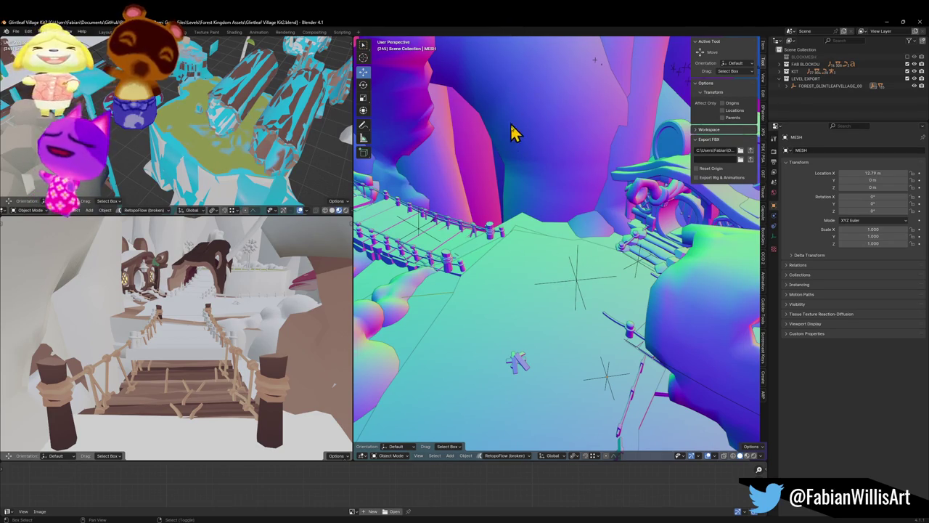
# - Fly the view around the platforms and select the first tree platform
pyautogui.hotkey('shift', '`')
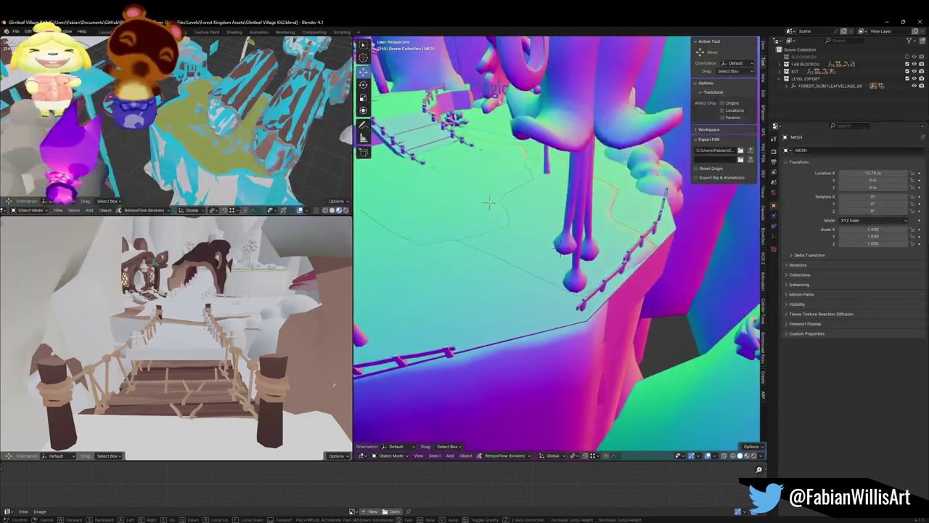
pyautogui.click(546, 143)
pyautogui.click(548, 176)
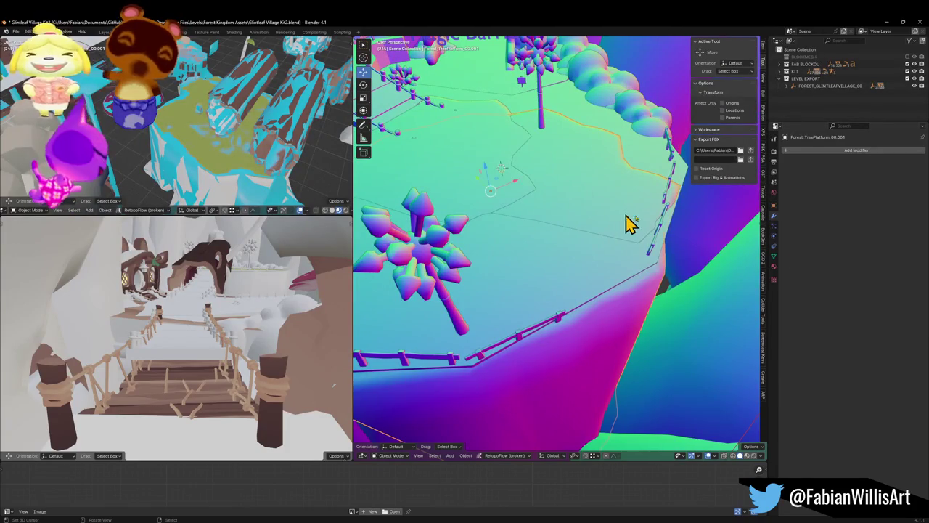
# - Replace the first platform's Grass.001 material with Grass
pyautogui.click(774, 267)
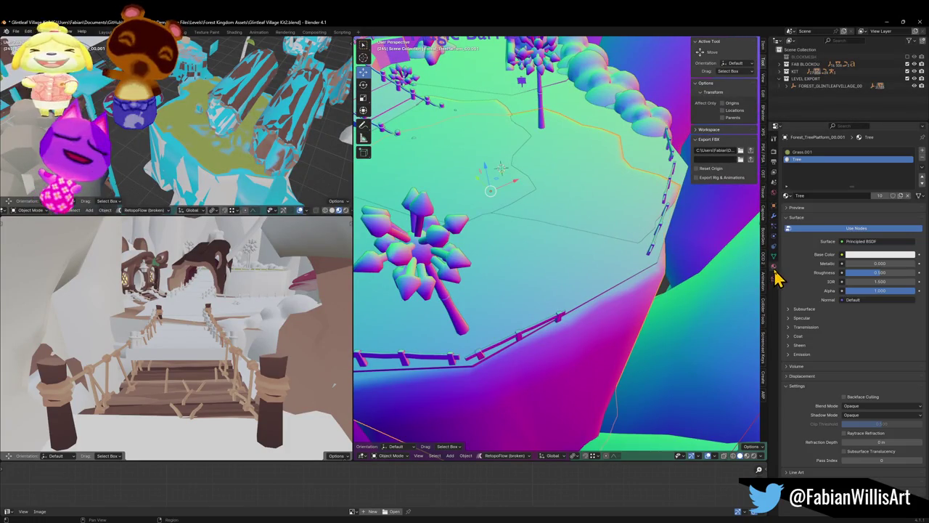
pyautogui.click(807, 153)
pyautogui.click(786, 196)
pyautogui.write('gra')
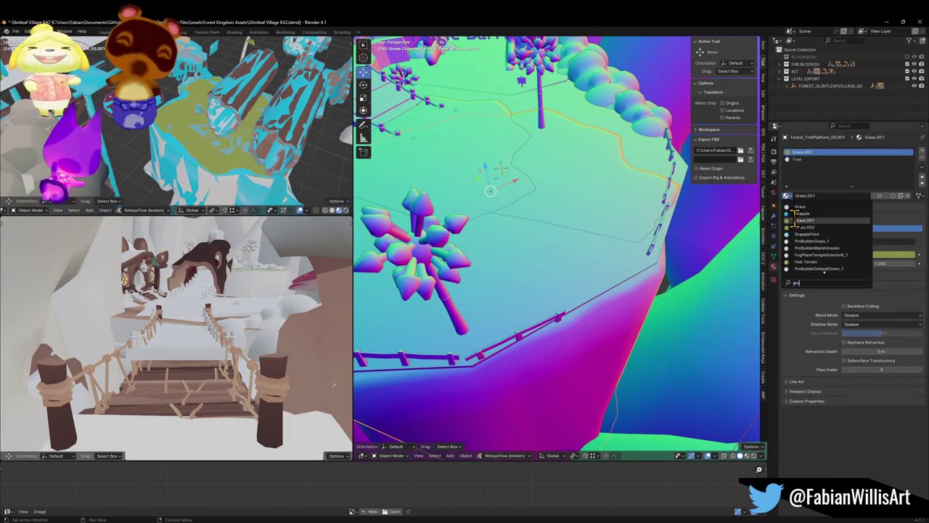
pyautogui.click(819, 207)
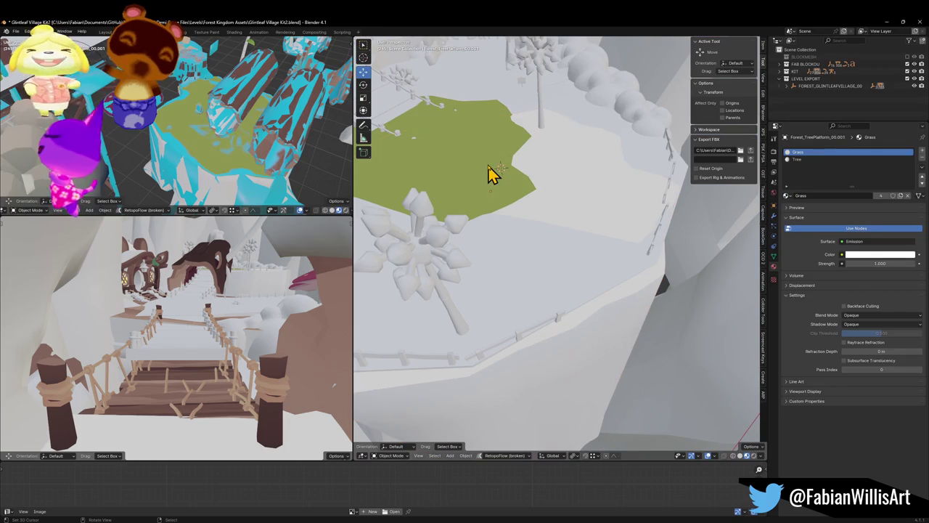
# - Assign Grass in place of Grass.001 on the second platform and save
pyautogui.click(490, 173)
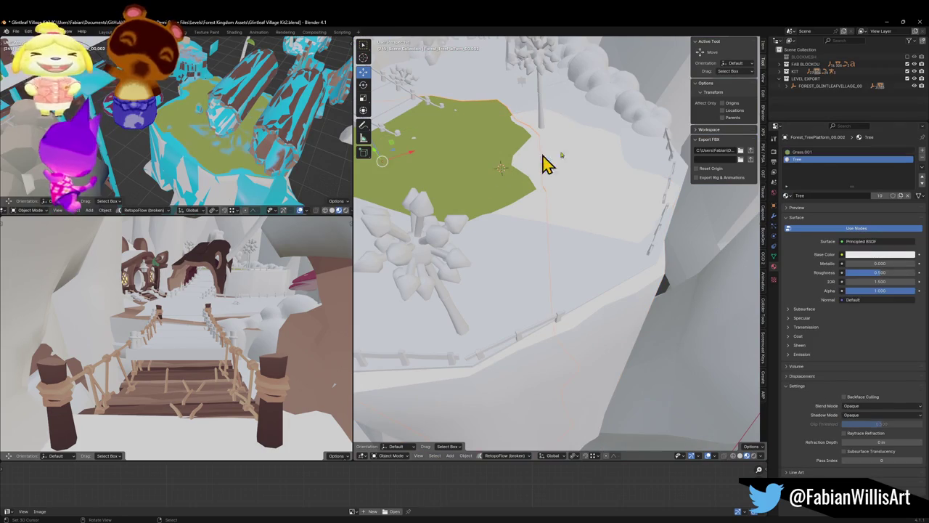
pyautogui.click(798, 151)
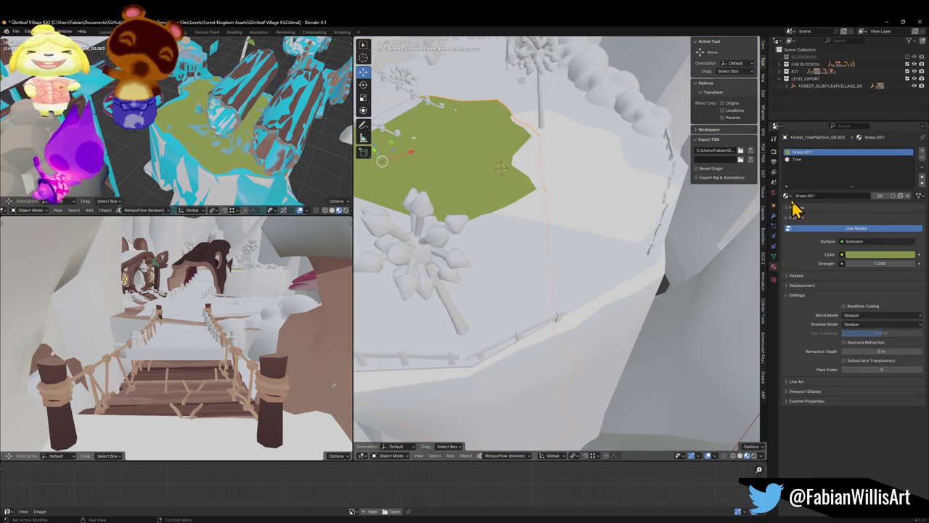
pyautogui.click(788, 196)
pyautogui.click(816, 261)
pyautogui.hotkey('ctrl', 's')
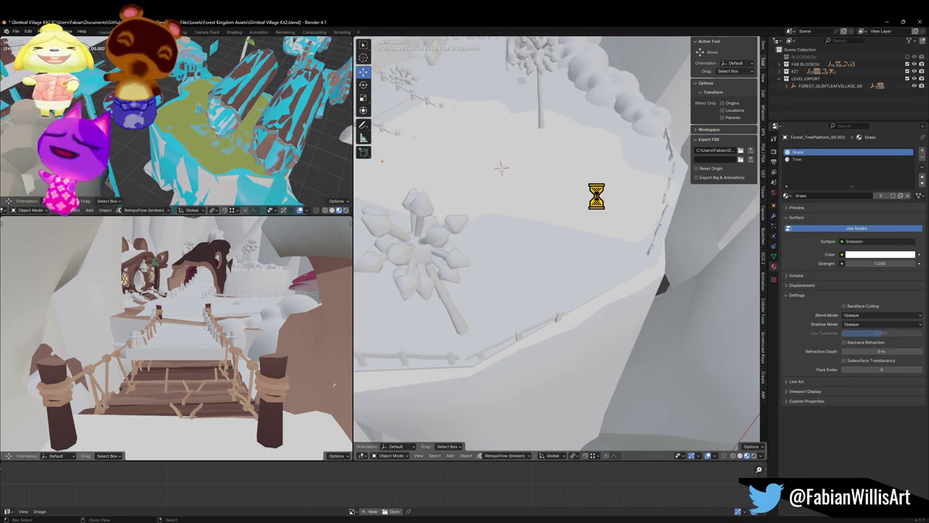
# - Select the Genesis Ground and the first tree platform to compare their materials
pyautogui.click(588, 117)
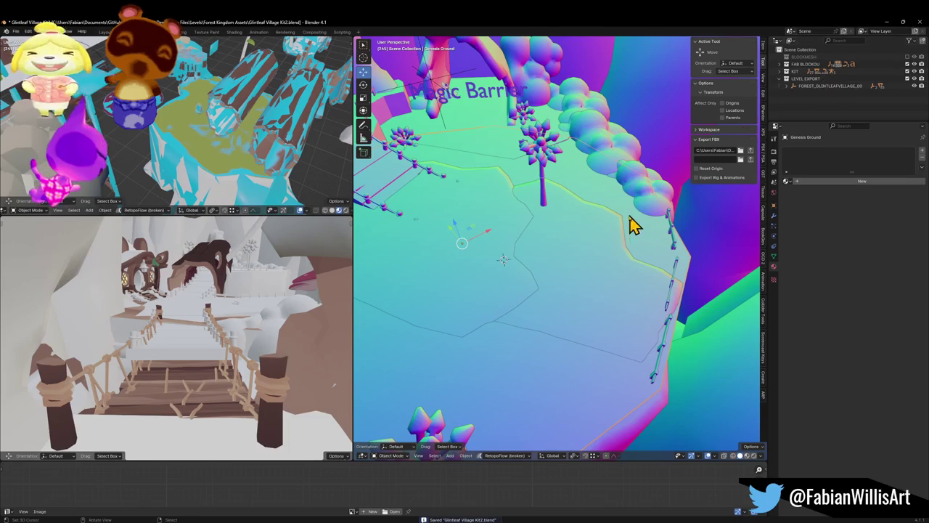
pyautogui.click(600, 224)
pyautogui.click(616, 199)
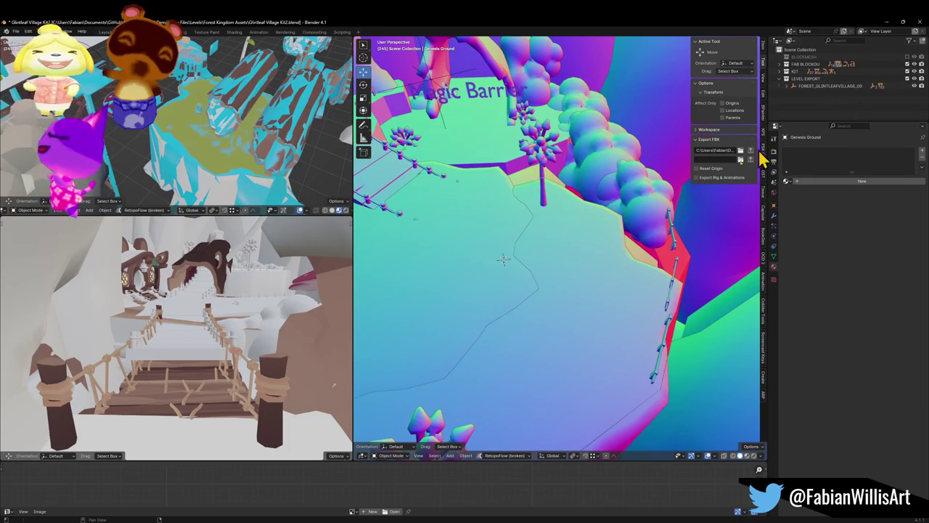
# - Inspect Cylinder.073, re-enable the BLOCKMESH collection, and select the first tree platform
pyautogui.click(672, 299)
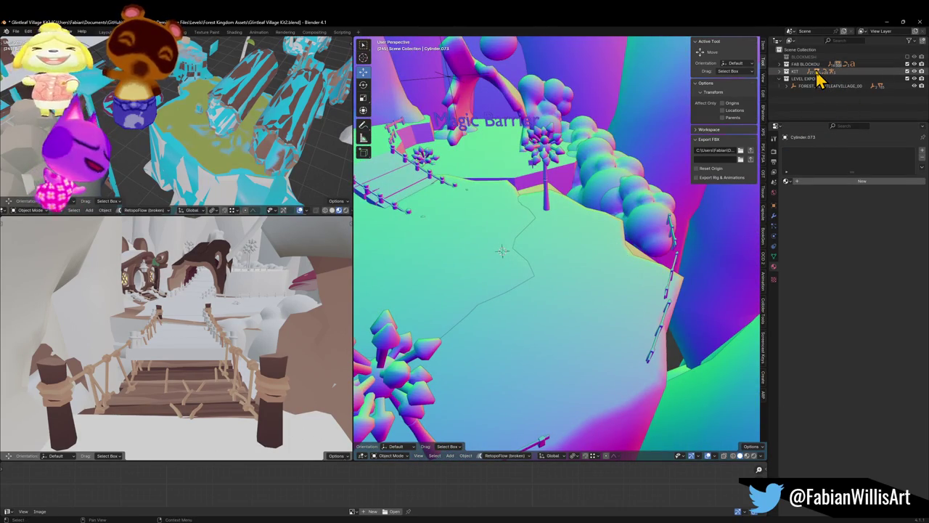
pyautogui.click(907, 57)
pyautogui.moveTo(682, 189)
pyautogui.mouseDown()
pyautogui.moveTo(631, 255)
pyautogui.moveTo(646, 196)
pyautogui.mouseUp()
pyautogui.click(590, 319)
pyautogui.moveTo(589, 320)
pyautogui.mouseDown()
pyautogui.moveTo(560, 293)
pyautogui.moveTo(674, 312)
pyautogui.moveTo(511, 254)
pyautogui.moveTo(519, 290)
pyautogui.moveTo(587, 247)
pyautogui.moveTo(603, 266)
pyautogui.moveTo(608, 239)
pyautogui.moveTo(637, 300)
pyautogui.moveTo(541, 243)
pyautogui.moveTo(634, 266)
pyautogui.moveTo(636, 249)
pyautogui.moveTo(491, 259)
pyautogui.moveTo(574, 242)
pyautogui.moveTo(545, 243)
pyautogui.moveTo(560, 245)
pyautogui.moveTo(556, 235)
pyautogui.moveTo(551, 249)
pyautogui.moveTo(614, 249)
pyautogui.moveTo(581, 244)
pyautogui.mouseUp()
# - Compare Cube_93's material with the tree platform, then start a ground-plane duplicate of the platform
pyautogui.click(508, 283)
pyautogui.click(653, 291)
pyautogui.click(492, 258)
pyautogui.click(622, 266)
pyautogui.moveTo(623, 266)
pyautogui.mouseDown()
pyautogui.moveTo(566, 269)
pyautogui.moveTo(553, 257)
pyautogui.moveTo(587, 286)
pyautogui.moveTo(594, 309)
pyautogui.moveTo(637, 290)
pyautogui.moveTo(599, 256)
pyautogui.moveTo(551, 297)
pyautogui.mouseUp()
pyautogui.hotkey('shift', 'd')
pyautogui.press('z')
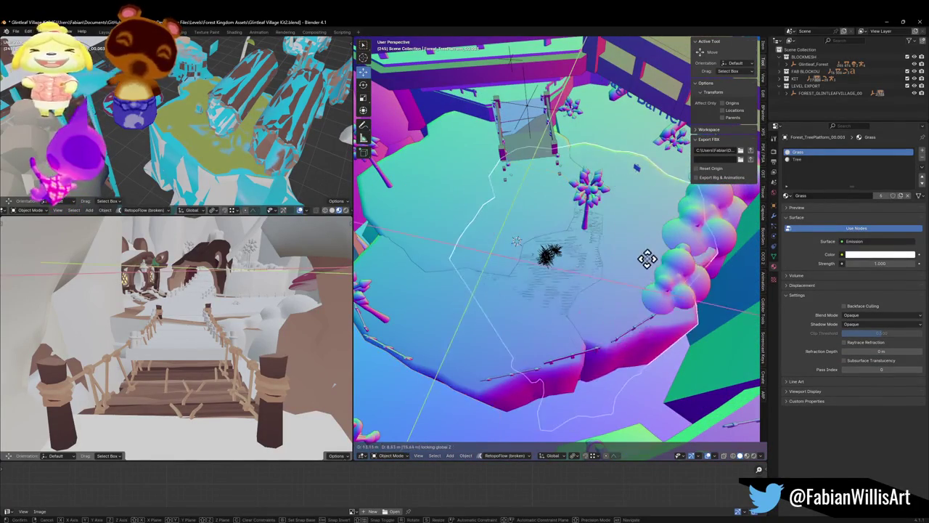
# - Place the duplicated platform and slide it to a new spot on the ground plane
pyautogui.click(671, 229)
pyautogui.moveTo(566, 257)
pyautogui.mouseDown()
pyautogui.moveTo(580, 240)
pyautogui.moveTo(566, 251)
pyautogui.moveTo(571, 276)
pyautogui.moveTo(602, 254)
pyautogui.moveTo(591, 249)
pyautogui.moveTo(597, 255)
pyautogui.mouseUp()
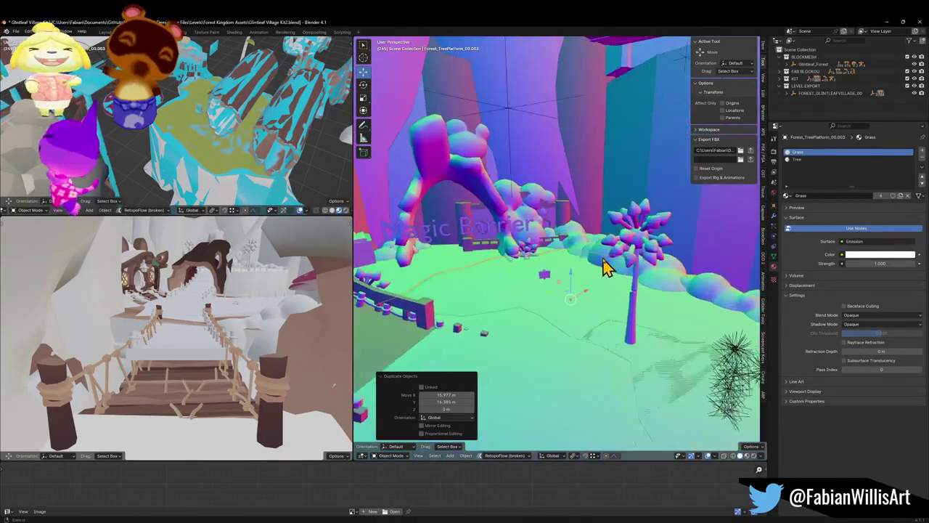
pyautogui.press('g')
pyautogui.hotkey('shift', 'z')
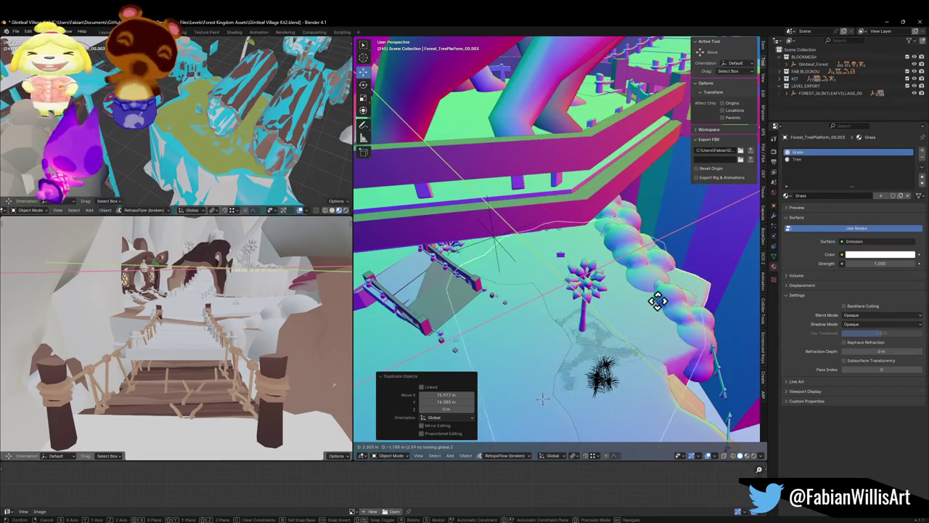
pyautogui.click(657, 349)
pyautogui.moveTo(659, 353); pyautogui.dragTo(646, 347)
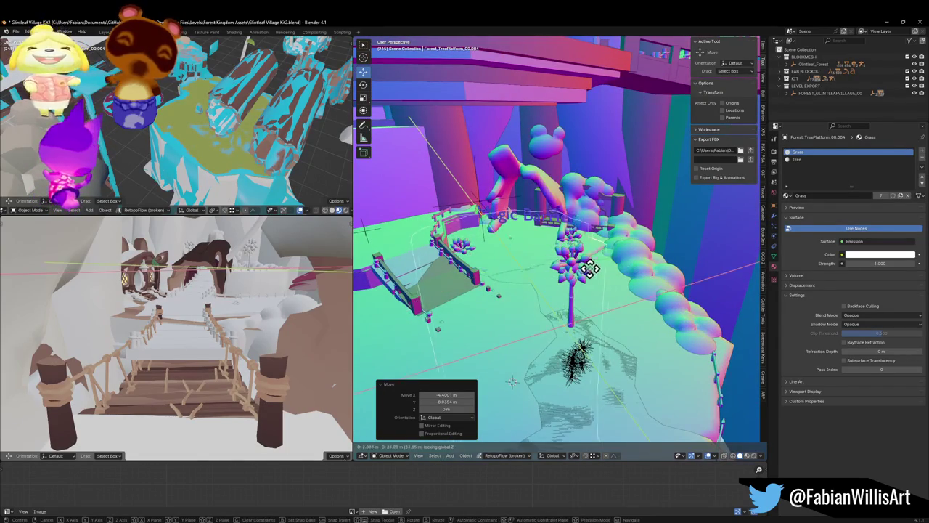
# - Add a copy scaled to 1.444 and move it across the ground plane
pyautogui.hotkey('shift', 'd')
pyautogui.press('s')
pyautogui.click(637, 269)
pyautogui.press('g')
pyautogui.hotkey('shift', 'z')
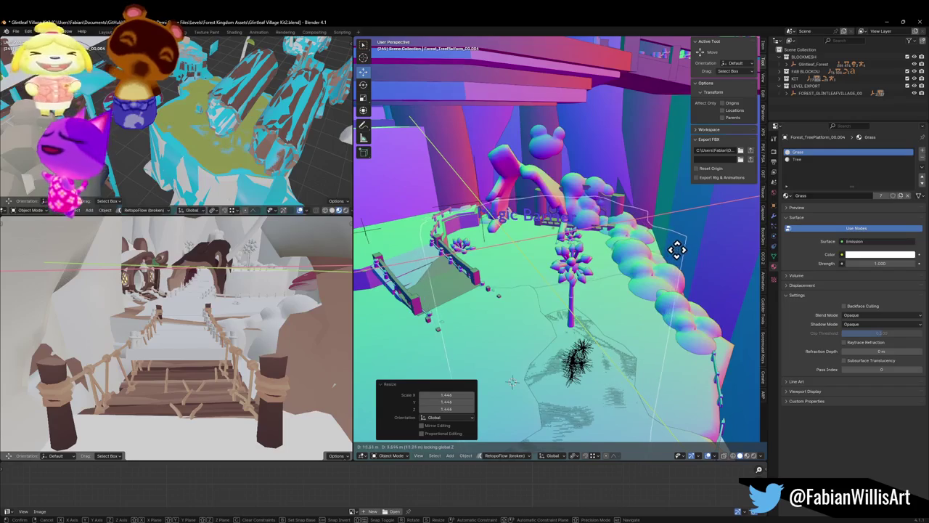
pyautogui.click(676, 250)
pyautogui.moveTo(549, 292)
pyautogui.mouseDown()
pyautogui.moveTo(602, 295)
pyautogui.moveTo(607, 269)
pyautogui.moveTo(614, 284)
pyautogui.mouseUp()
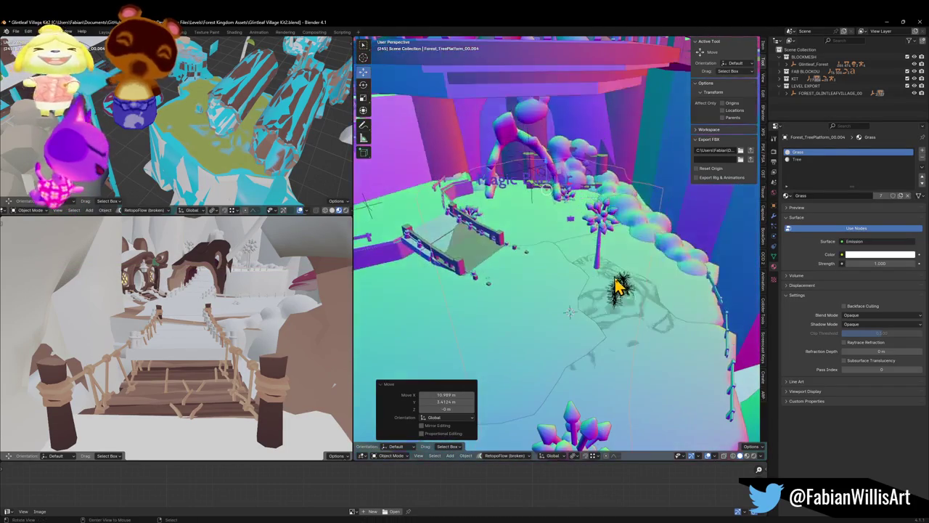
# - Raise the big tree platform slightly, then select the first platform and Mball.006
pyautogui.click(656, 282)
pyautogui.press('g')
pyautogui.press('z')
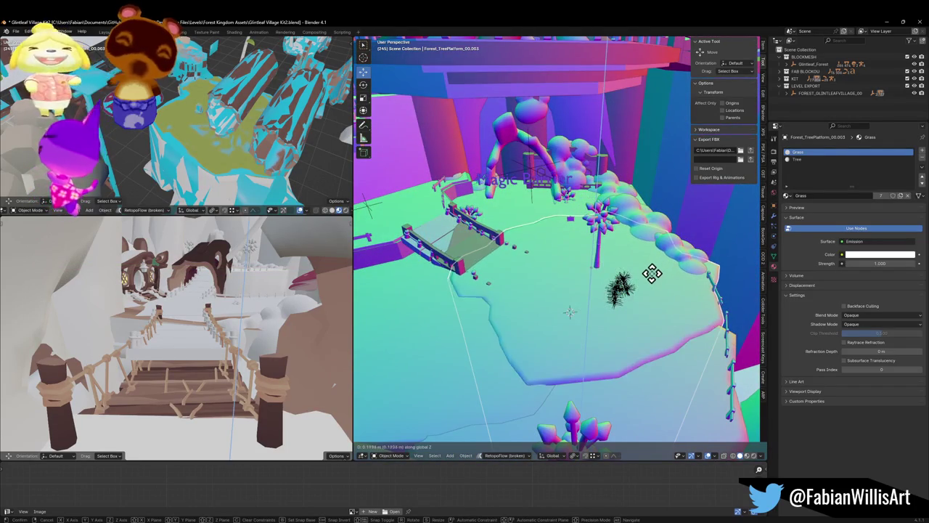
pyautogui.click(649, 273)
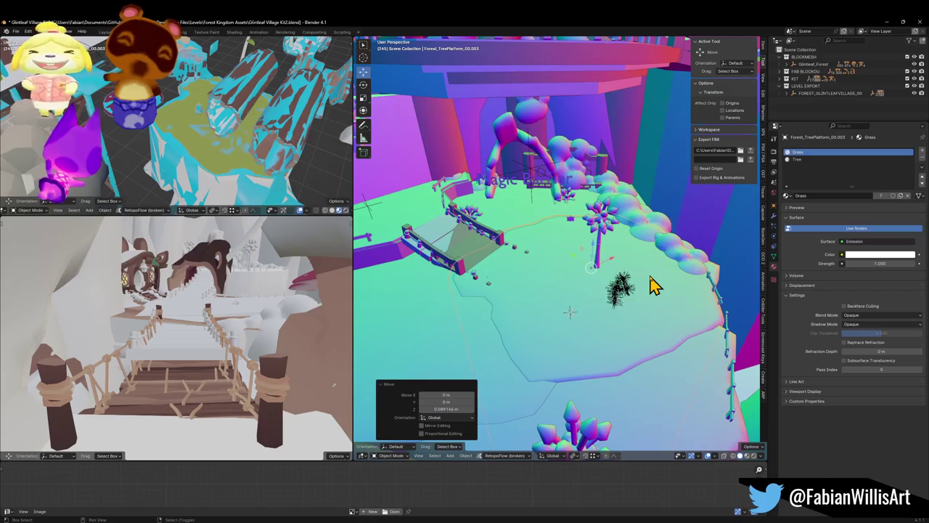
pyautogui.click(641, 295)
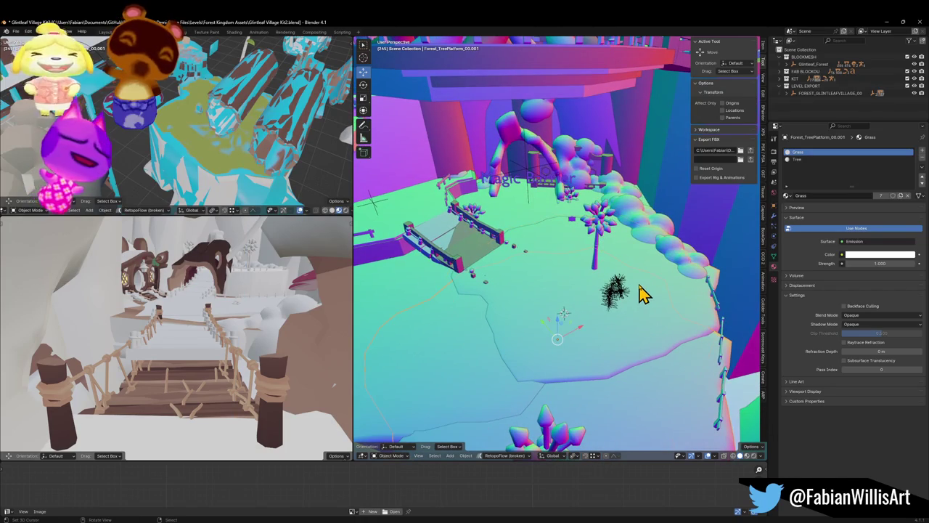
pyautogui.click(637, 260)
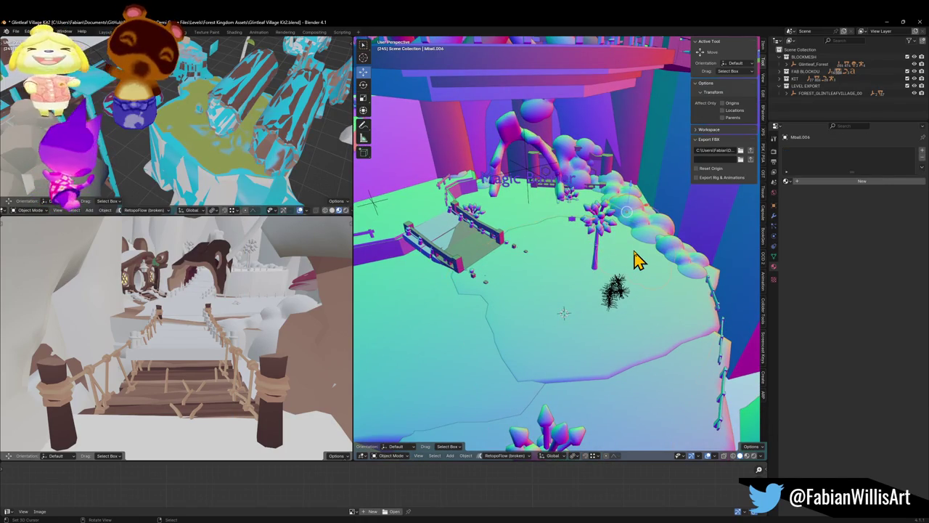
pyautogui.moveTo(631, 265); pyautogui.dragTo(646, 247)
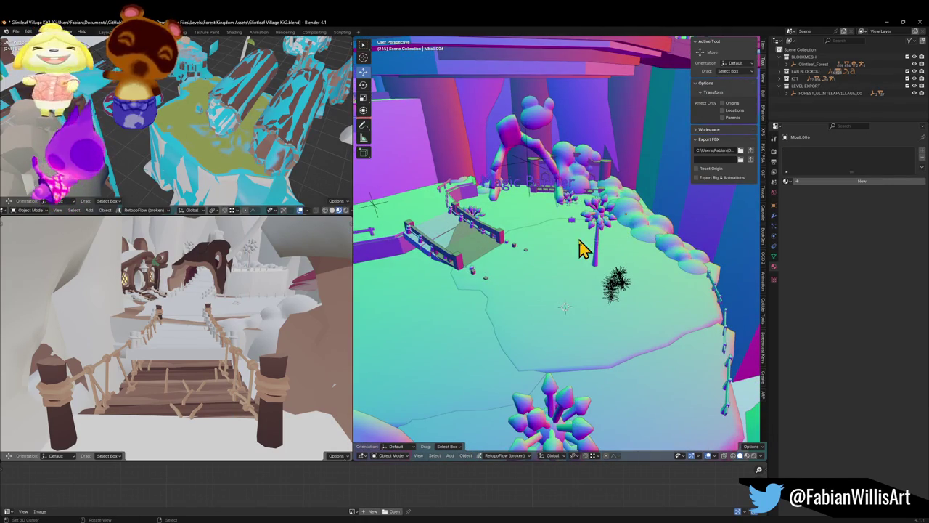
# - Place two more tree-platform copies along the ground, then select the FOREST_GLINTLEAFVILLAGE_00 empty
pyautogui.hotkey('shift', '`')
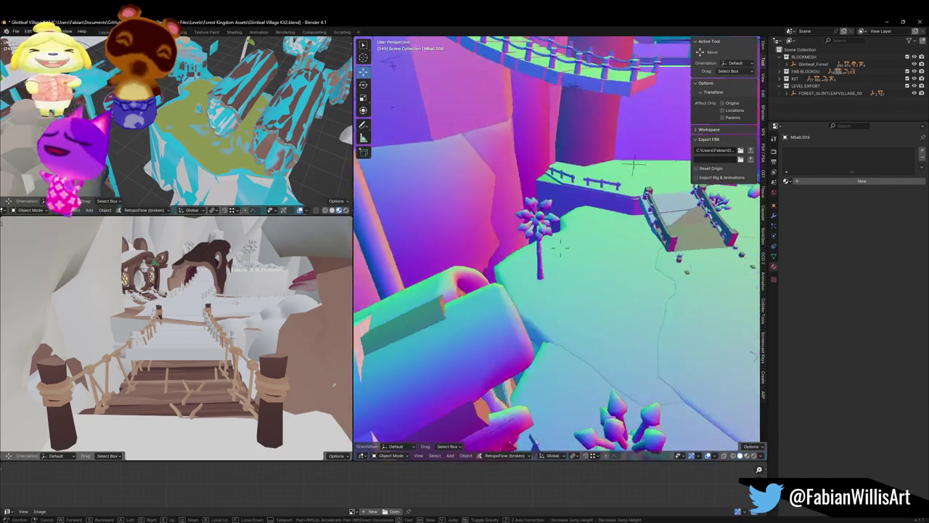
pyautogui.click(569, 250)
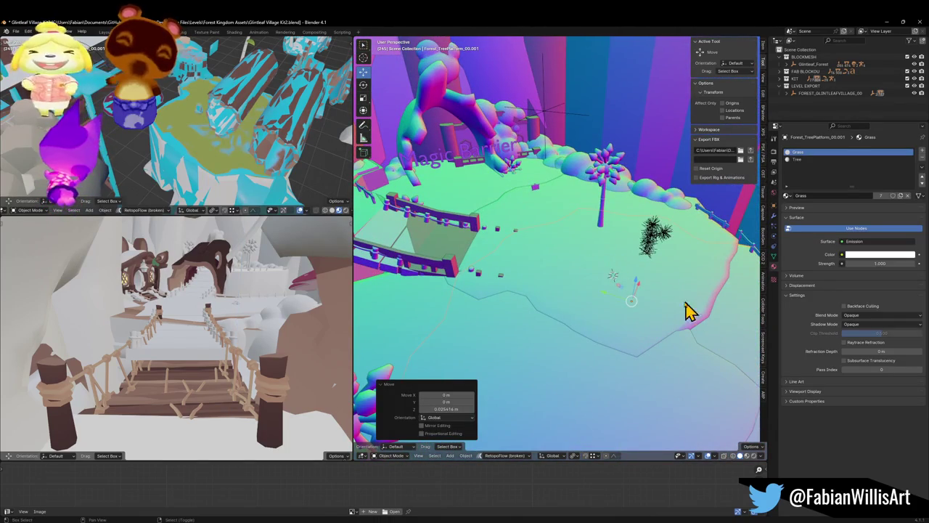
pyautogui.hotkey('shift', 'd')
pyautogui.press('z')
pyautogui.click(426, 261)
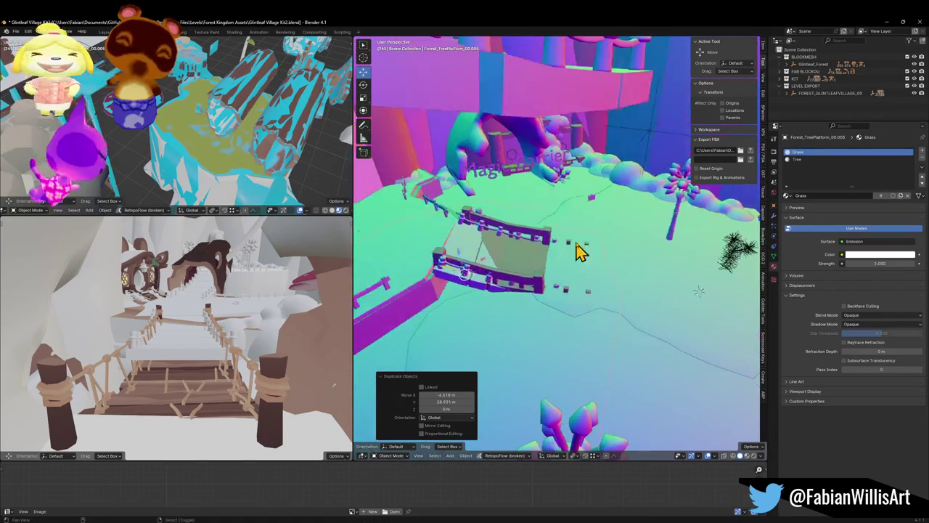
pyautogui.hotkey('shift', 'd')
pyautogui.press('z')
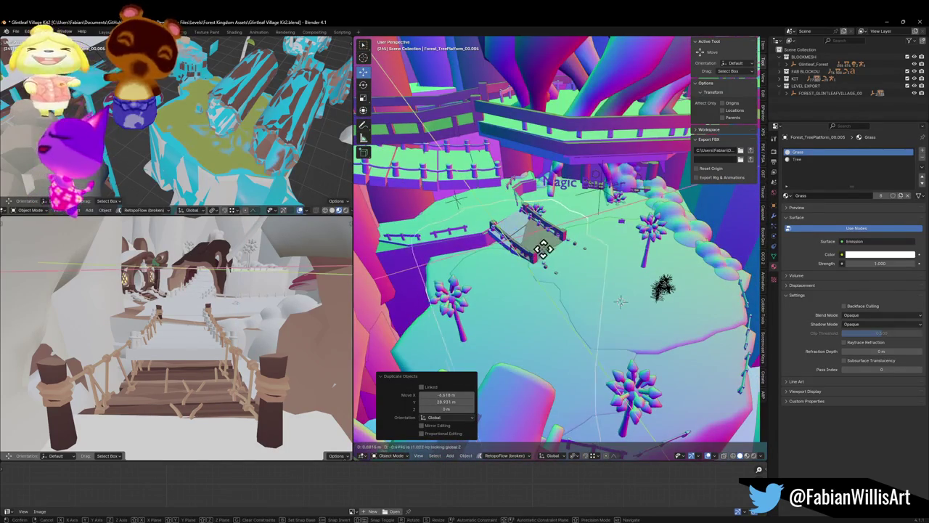
pyautogui.click(555, 249)
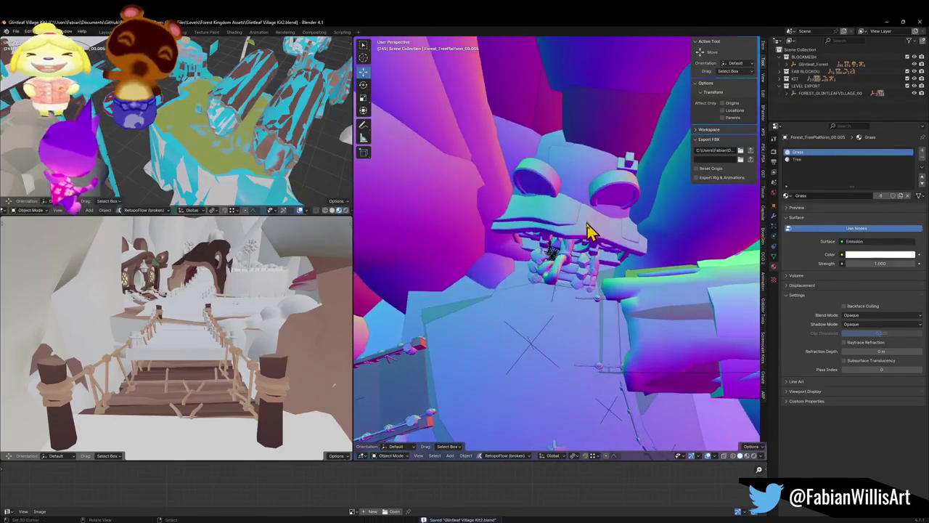
pyautogui.click(532, 351)
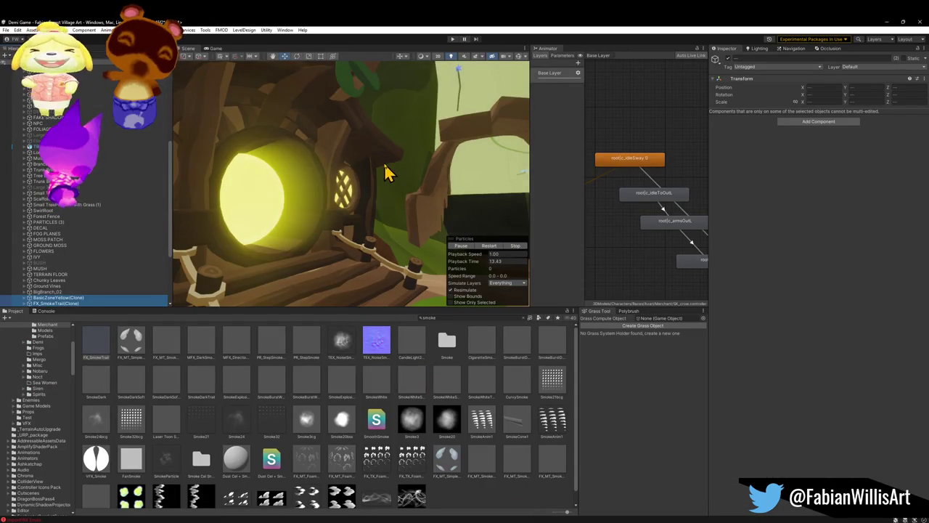
# - Fly the Scene view along the path toward the archway and select the Treelogs tree trunk
pyautogui.press('w')
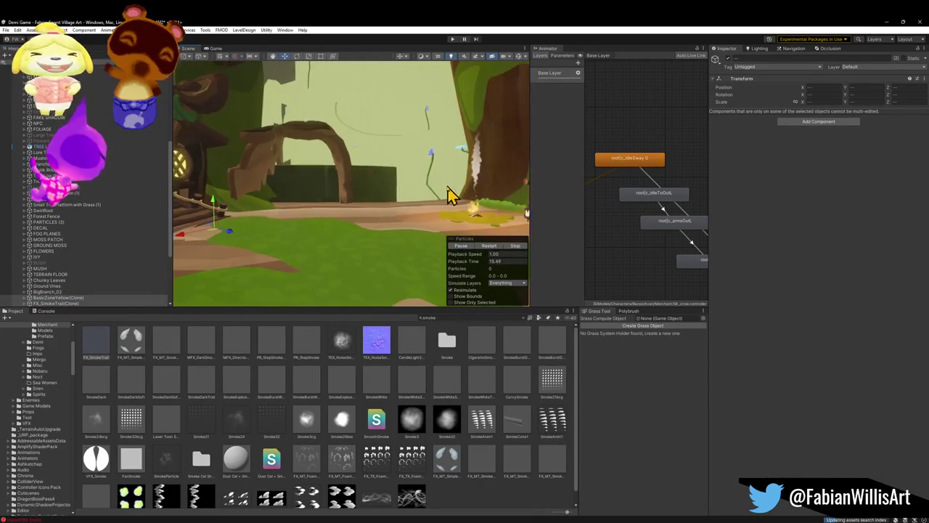
pyautogui.click(416, 280)
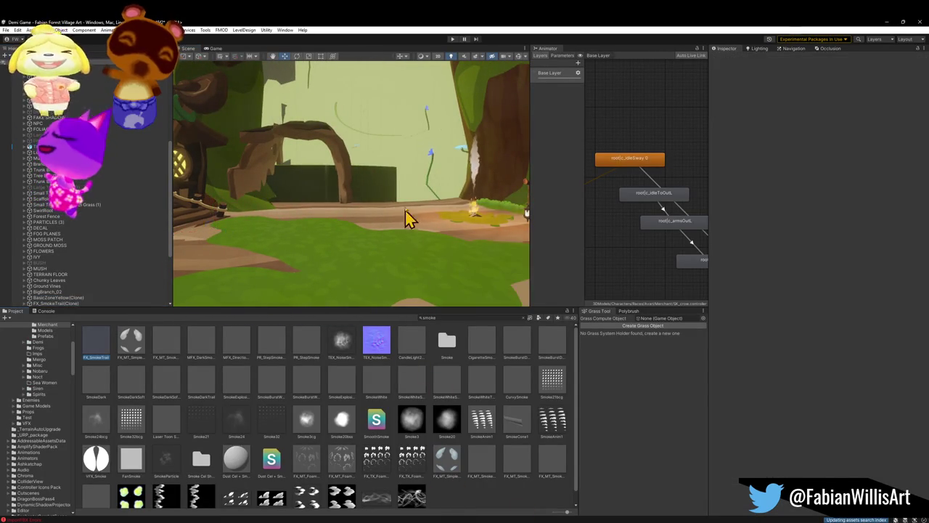
pyautogui.press('w')
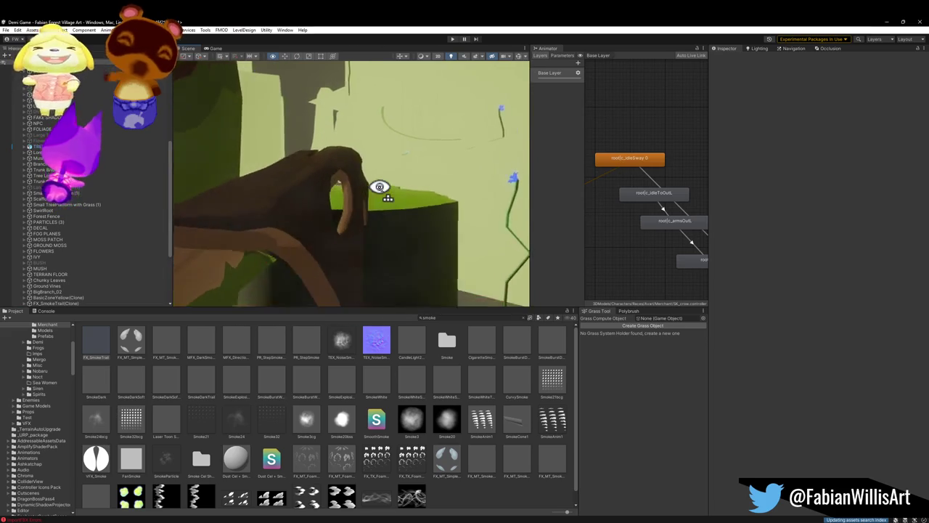
pyautogui.press('w')
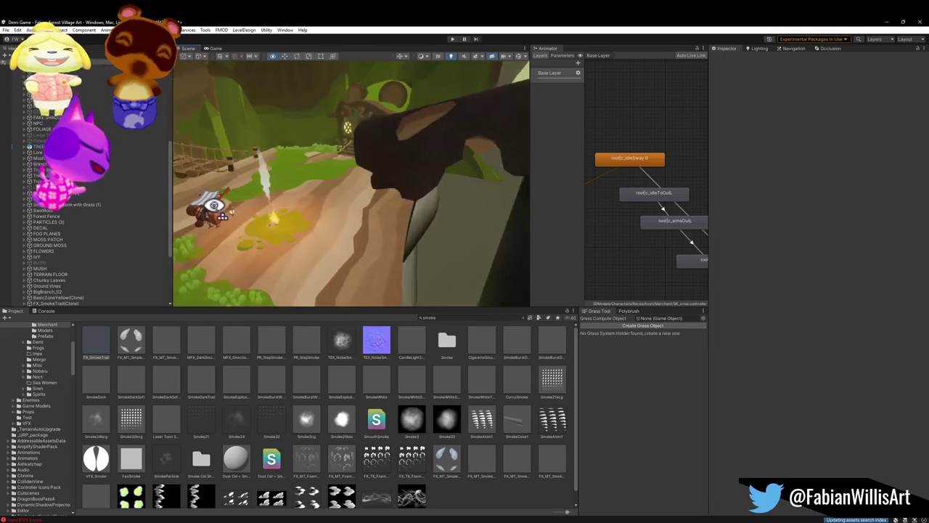
pyautogui.click(335, 249)
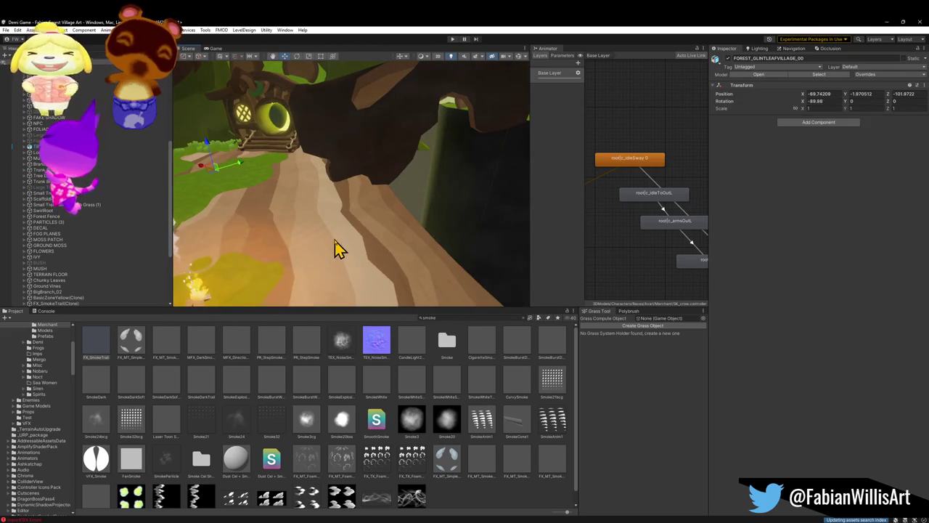
pyautogui.click(335, 249)
pyautogui.press('w')
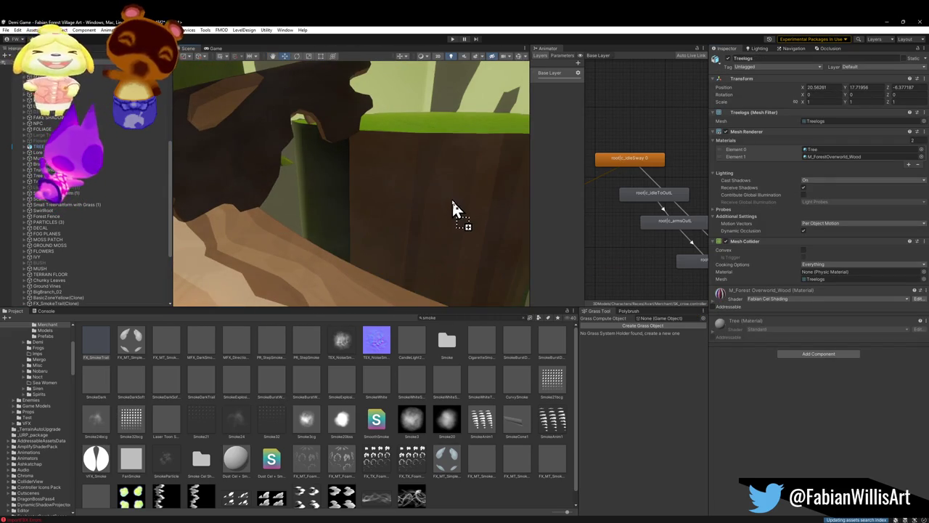
# - Inspect and preview the Treelogs wood material in the Inspector, then minimize Unity to return to Blender
pyautogui.moveTo(721, 305)
pyautogui.mouseDown()
pyautogui.moveTo(346, 200)
pyautogui.moveTo(380, 155)
pyautogui.moveTo(363, 178)
pyautogui.moveTo(400, 161)
pyautogui.moveTo(334, 144)
pyautogui.mouseUp()
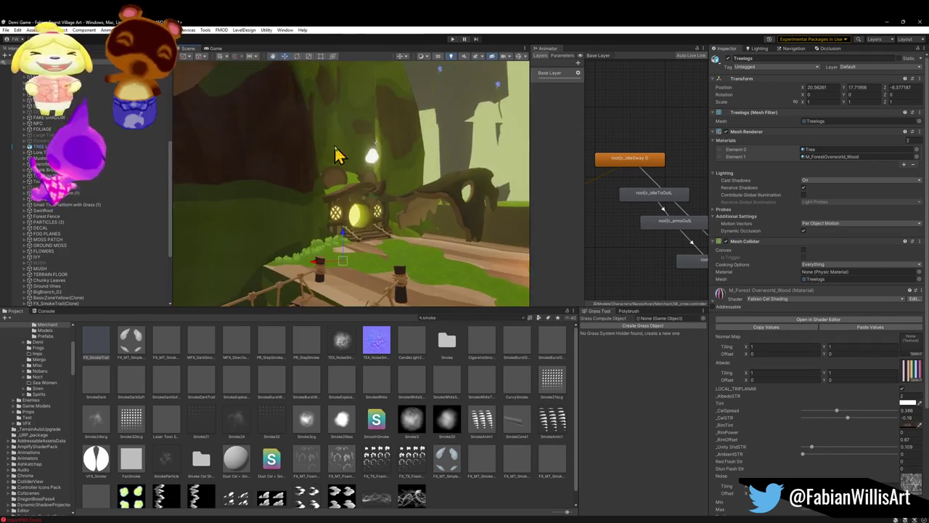
pyautogui.moveTo(709, 294)
pyautogui.mouseDown()
pyautogui.moveTo(299, 202)
pyautogui.moveTo(382, 210)
pyautogui.moveTo(348, 166)
pyautogui.moveTo(374, 216)
pyautogui.moveTo(396, 209)
pyautogui.mouseUp()
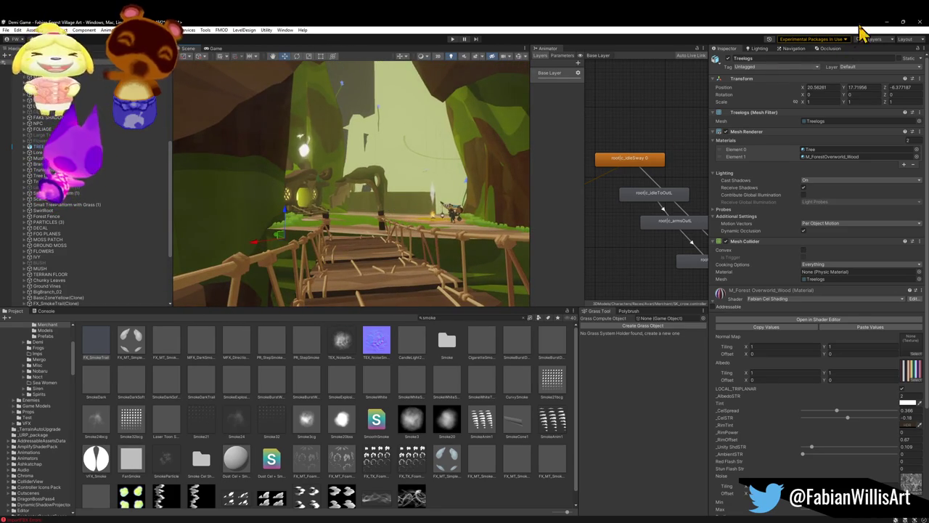
pyautogui.click(888, 22)
pyautogui.moveTo(502, 195)
pyautogui.mouseDown()
pyautogui.moveTo(571, 224)
pyautogui.moveTo(501, 199)
pyautogui.moveTo(552, 232)
pyautogui.moveTo(537, 214)
pyautogui.moveTo(576, 253)
pyautogui.moveTo(574, 235)
pyautogui.mouseUp()
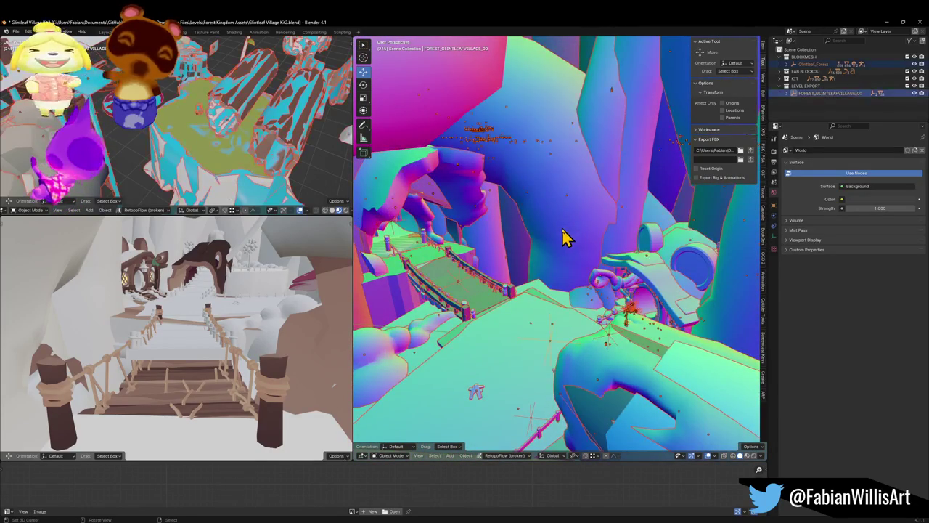
# - Hide the KIT and LEVEL EXPORT collections and exclude BLOCKMESH, leaving only the FAB BLOCKOUT geometry visible
pyautogui.click(565, 237)
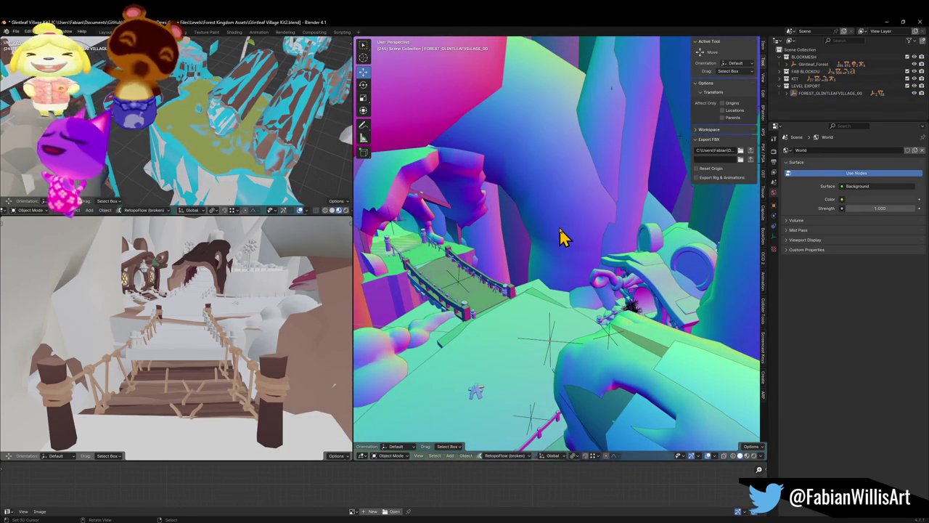
pyautogui.click(915, 78)
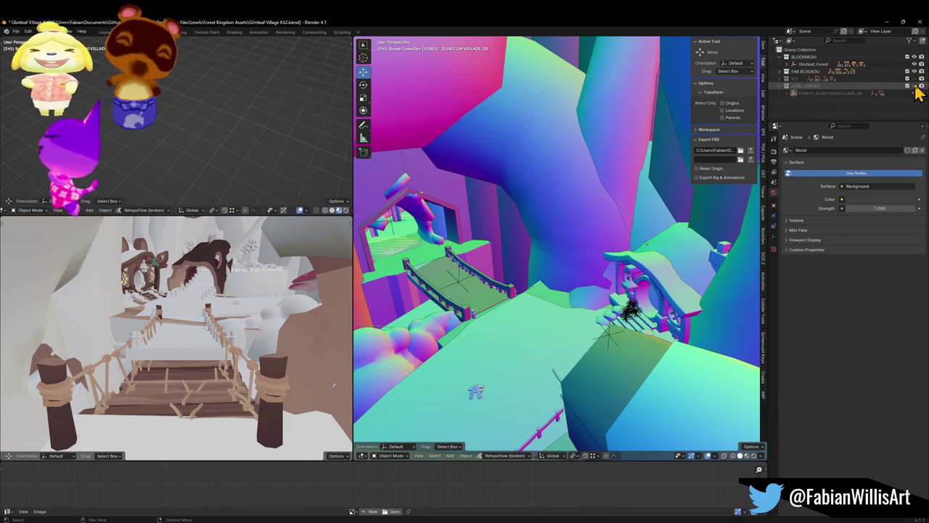
pyautogui.click(915, 86)
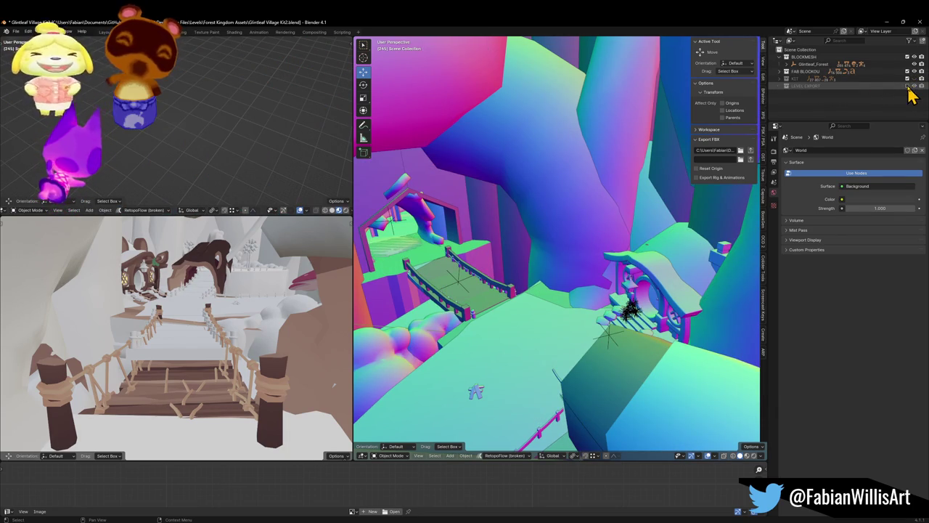
pyautogui.click(907, 58)
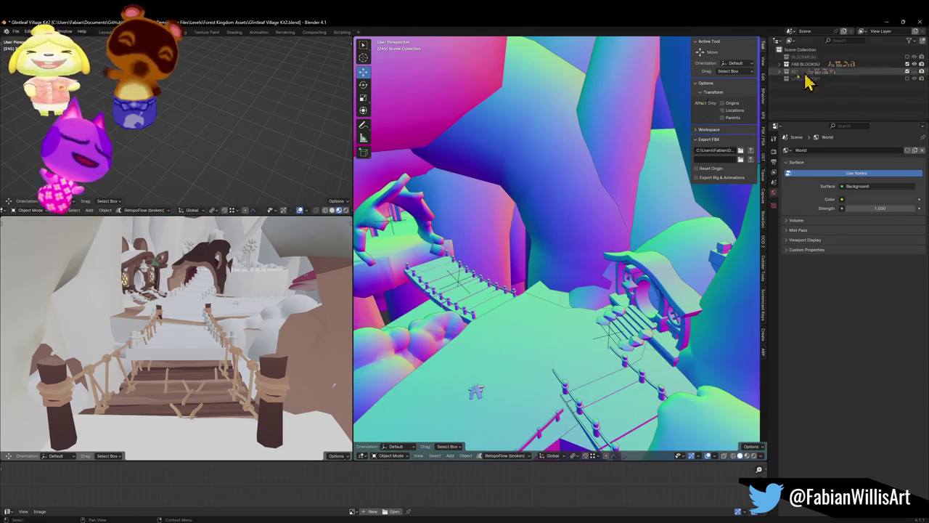
pyautogui.hotkey('shift', '`')
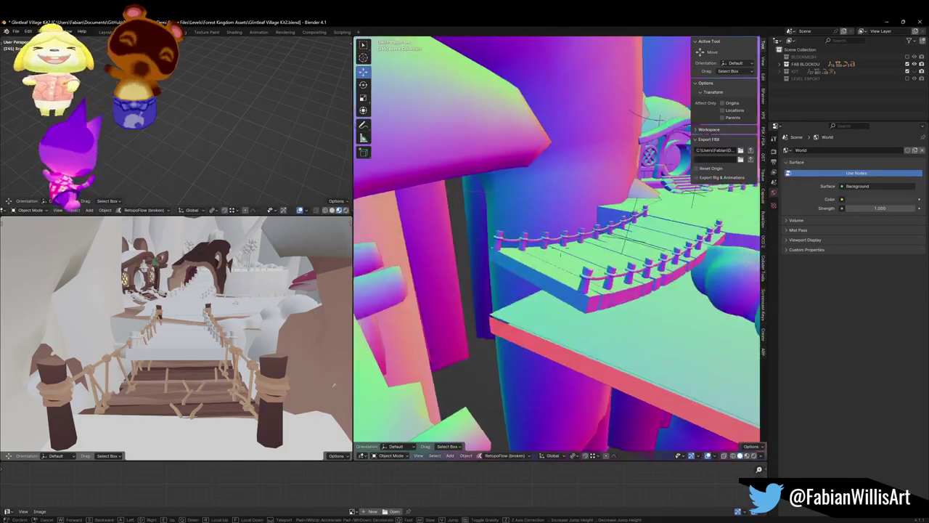
# - Walk over the blockout stairs and bridge, then select Forest_Bridge_00.003 to show its Wood material
pyautogui.press('s')
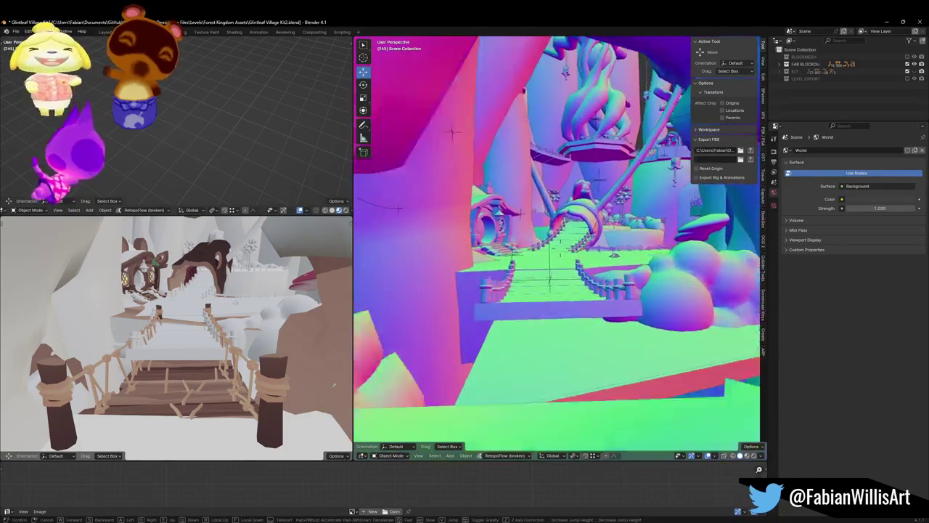
pyautogui.press('w')
pyautogui.press('w')
pyautogui.press('w')
pyautogui.press('s')
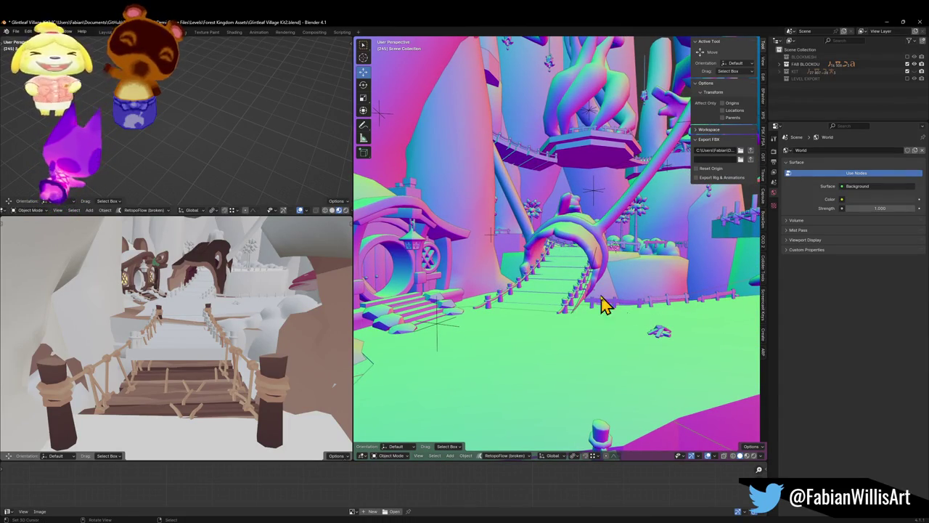
pyautogui.press('w')
pyautogui.press('s')
pyautogui.press('s')
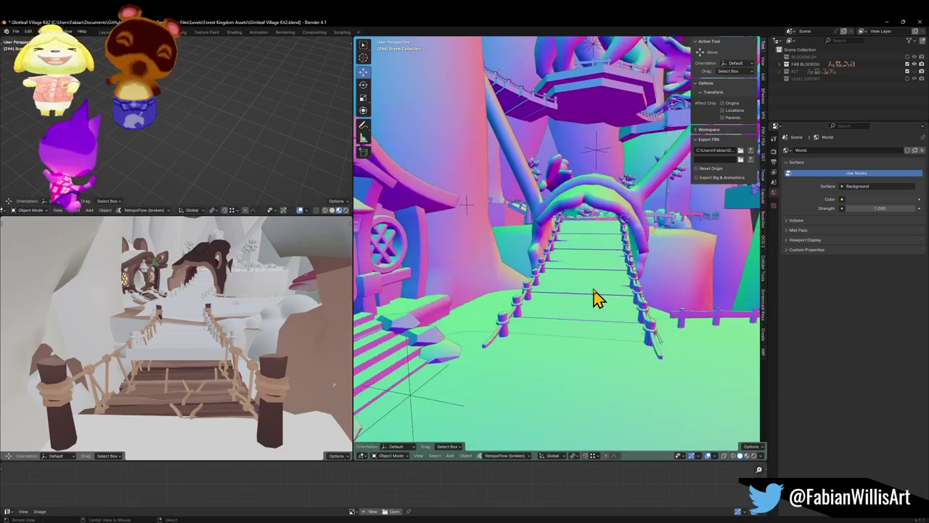
pyautogui.press('s')
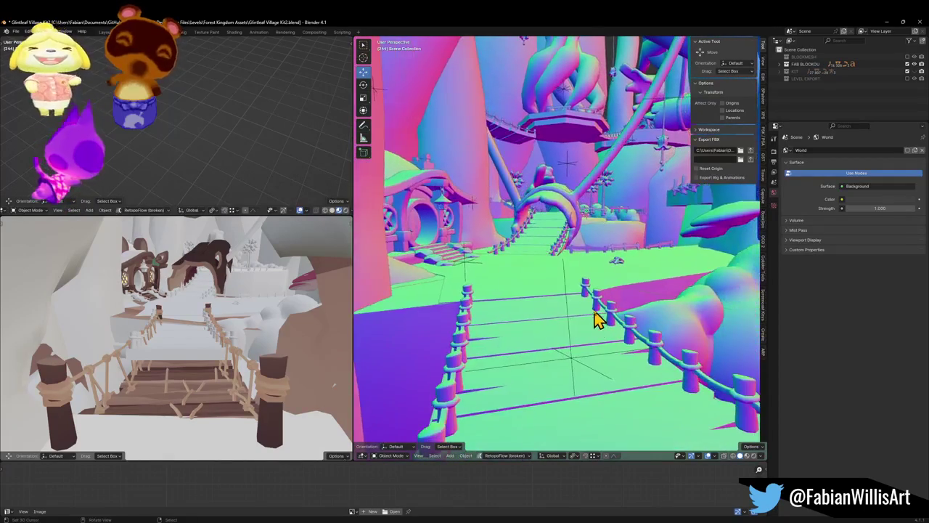
pyautogui.scroll(-2, 577, 290)
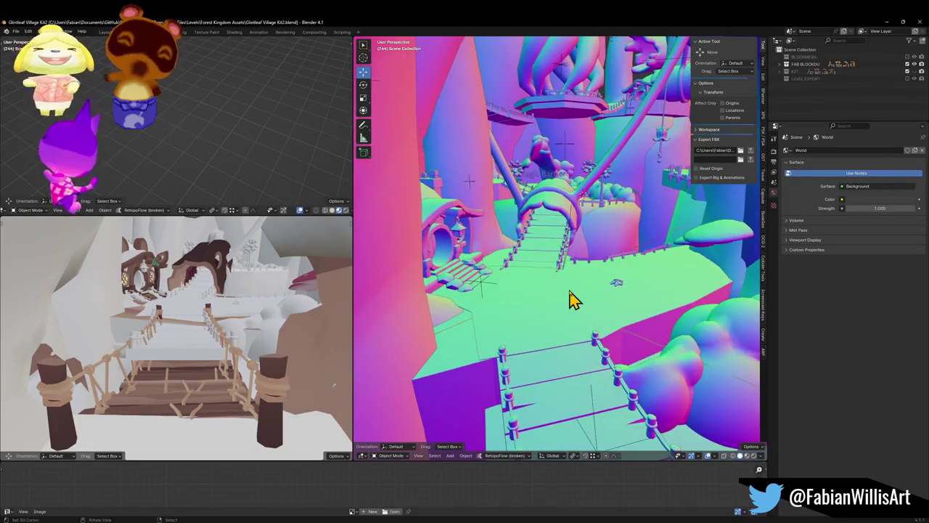
pyautogui.click(255, 404)
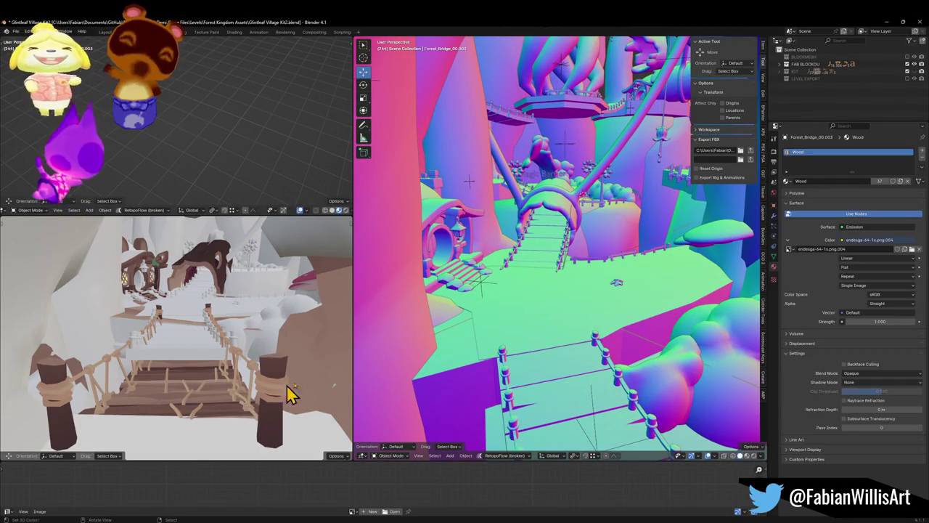
# - Show the KIT collection again and snap the selected bridge piece to a point beside the bridge
pyautogui.click(914, 72)
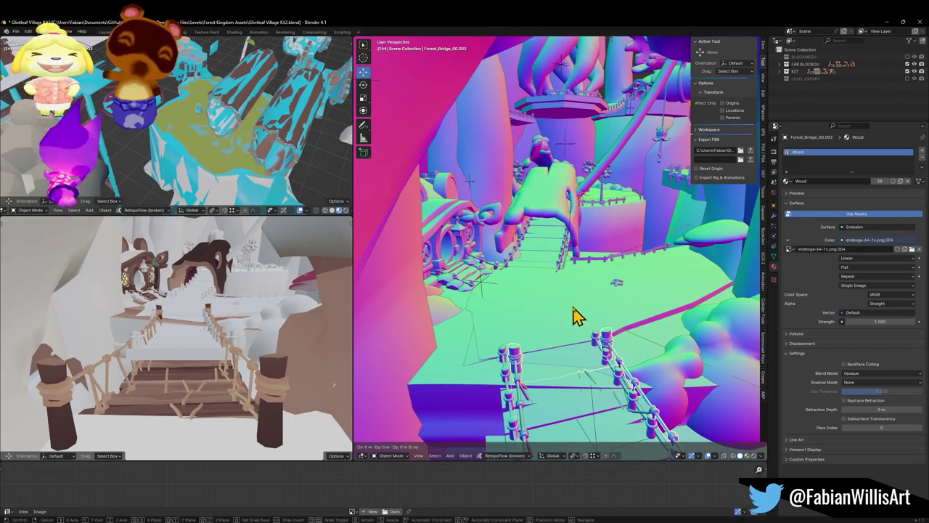
pyautogui.keyDown('shift'); pyautogui.rightClick(544, 276); pyautogui.keyUp('shift')
pyautogui.hotkey('shift', 's')
pyautogui.click(544, 260)
pyautogui.press('KP_Decimal')
pyautogui.scroll(-6, 578, 263)
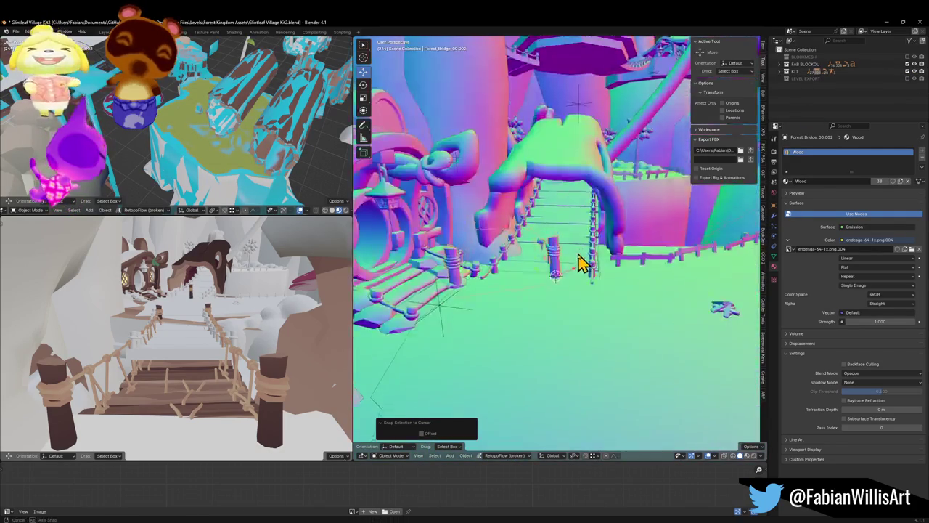
# - Turn the bridge -18.3° about Z, slide it flat into position, and refine its Z rotation
pyautogui.press('r')
pyautogui.press('z')
pyautogui.click(591, 265)
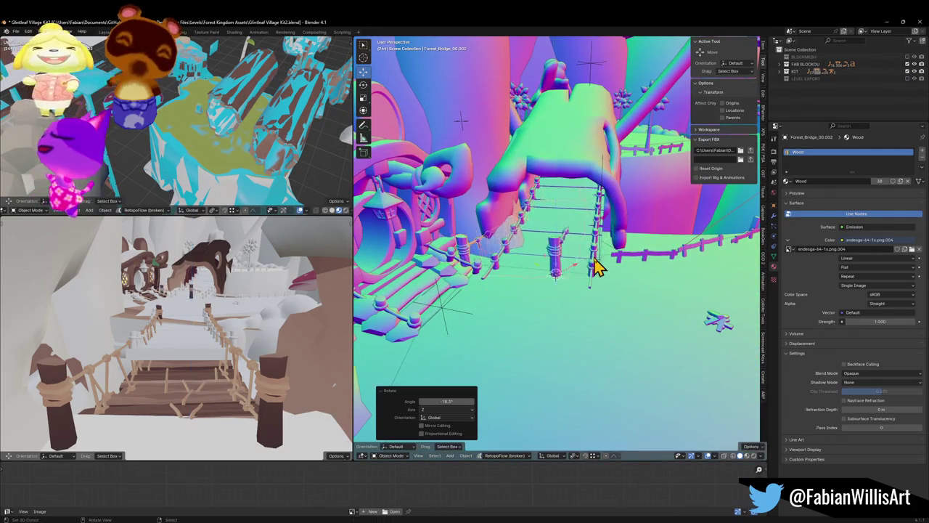
pyautogui.press('g')
pyautogui.hotkey('shift', 'z')
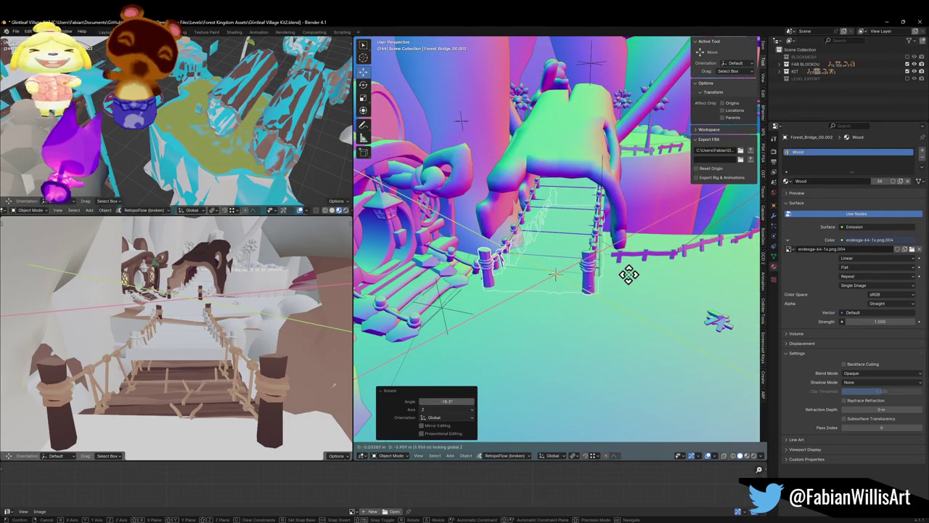
pyautogui.click(629, 274)
pyautogui.press('r')
pyautogui.press('z')
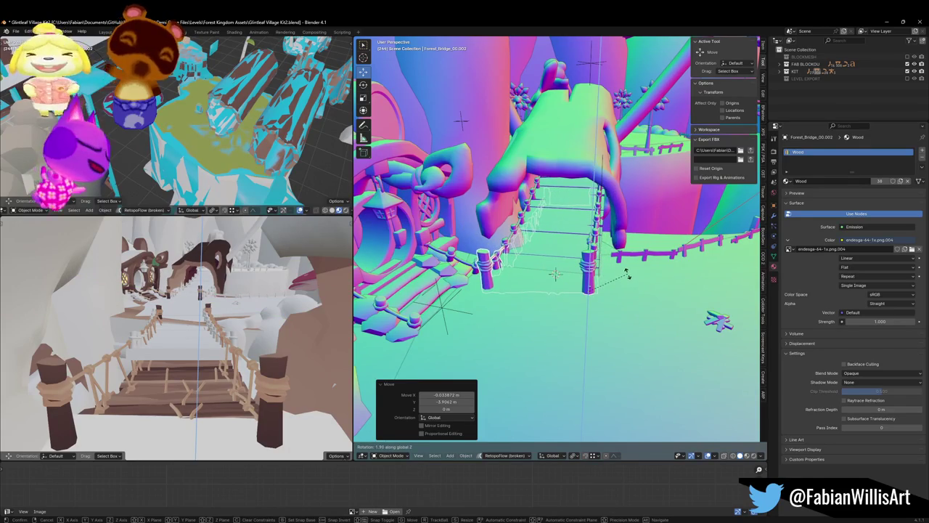
pyautogui.click(627, 273)
# - Switch to the bridge's own axes, clear its rotation, and turn it to -139° on Z
pyautogui.press(',')
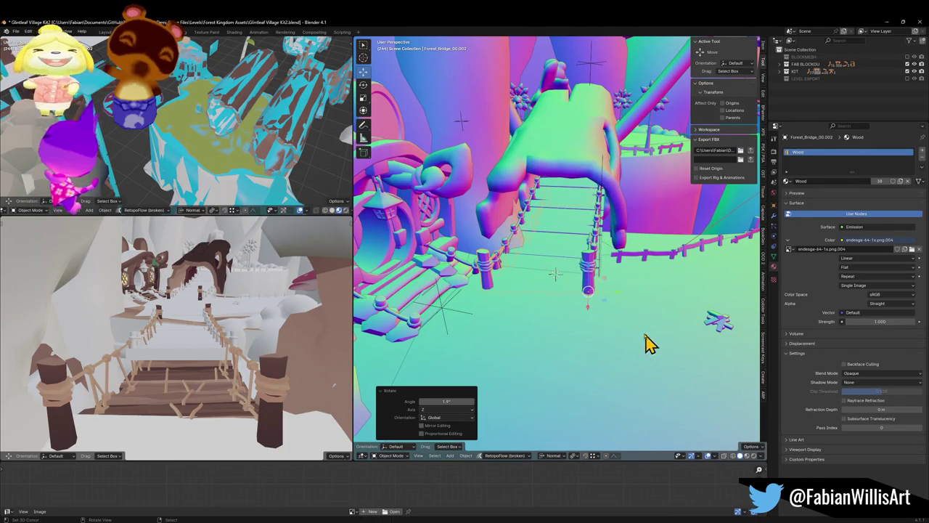
pyautogui.press('r')
pyautogui.press('y')
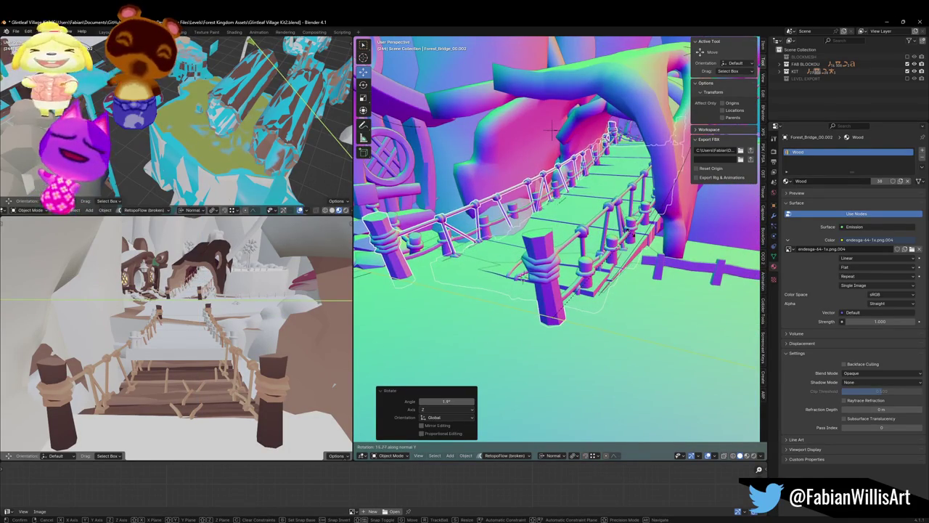
pyautogui.press('Escape')
pyautogui.hotkey('alt', 'r')
pyautogui.press('r')
pyautogui.press('z')
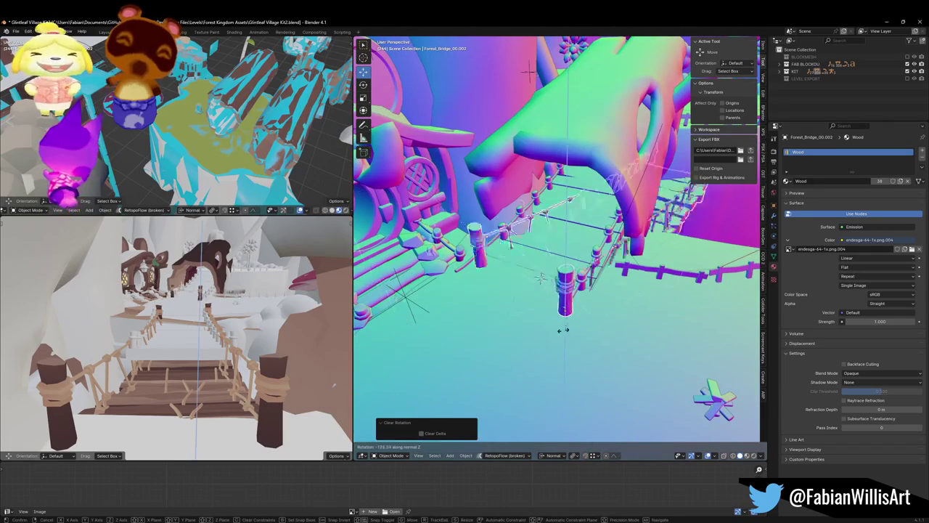
pyautogui.click(570, 320)
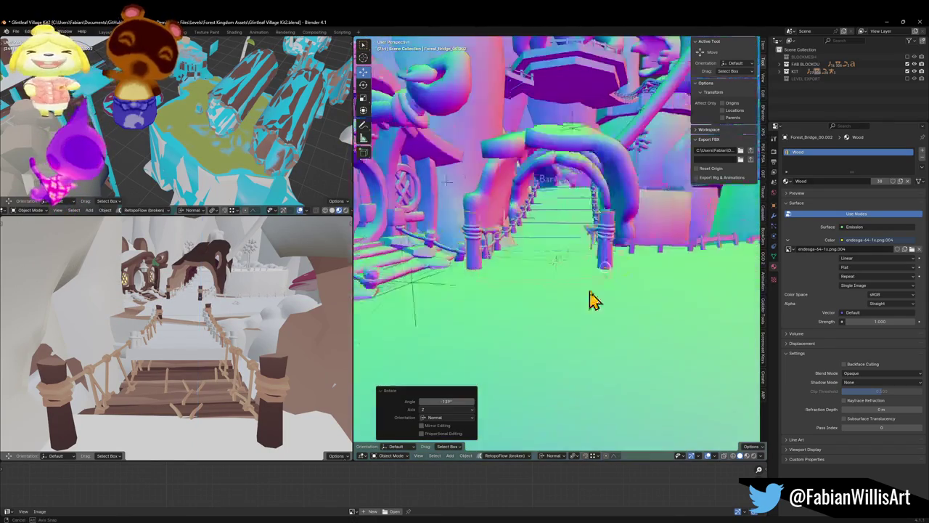
# - Fine-tune the bridge's Z turn, tilt it 12° on Y, and lower it into place along Z
pyautogui.press('r')
pyautogui.press('z')
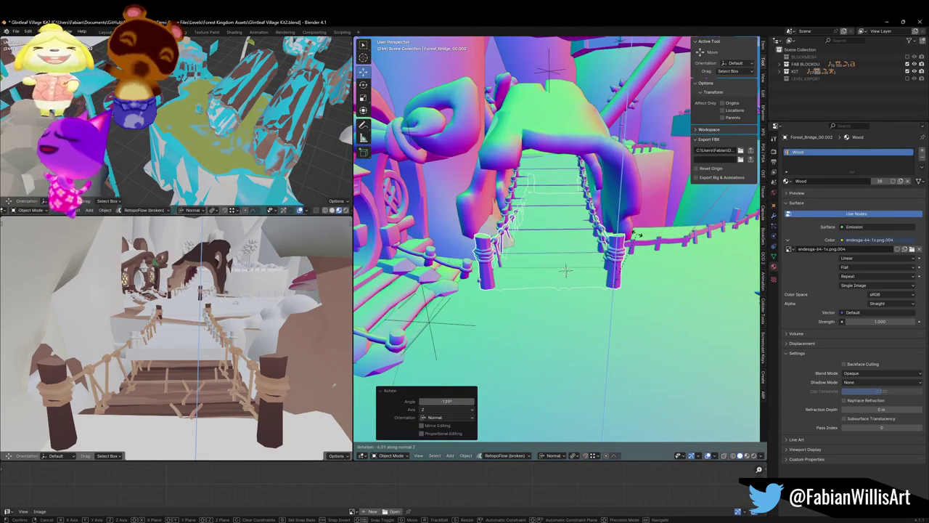
pyautogui.click(635, 233)
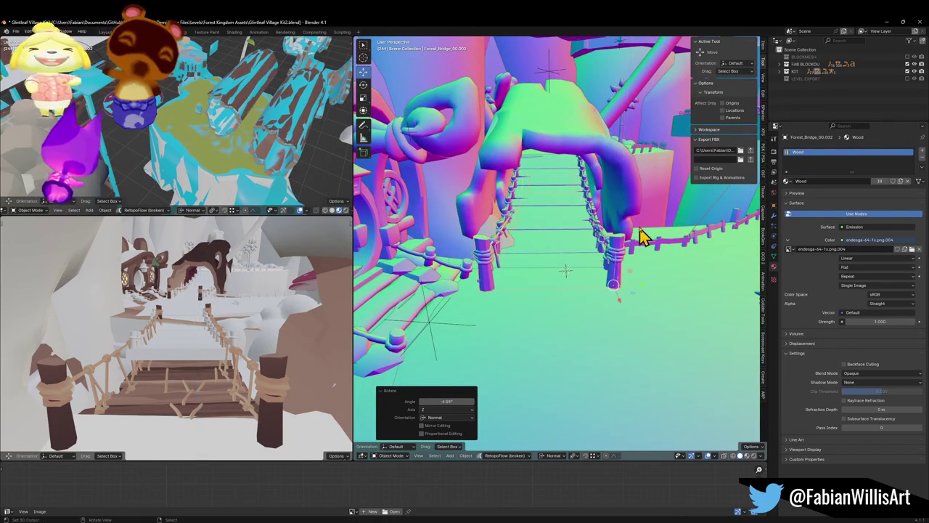
pyautogui.press('r')
pyautogui.press('y')
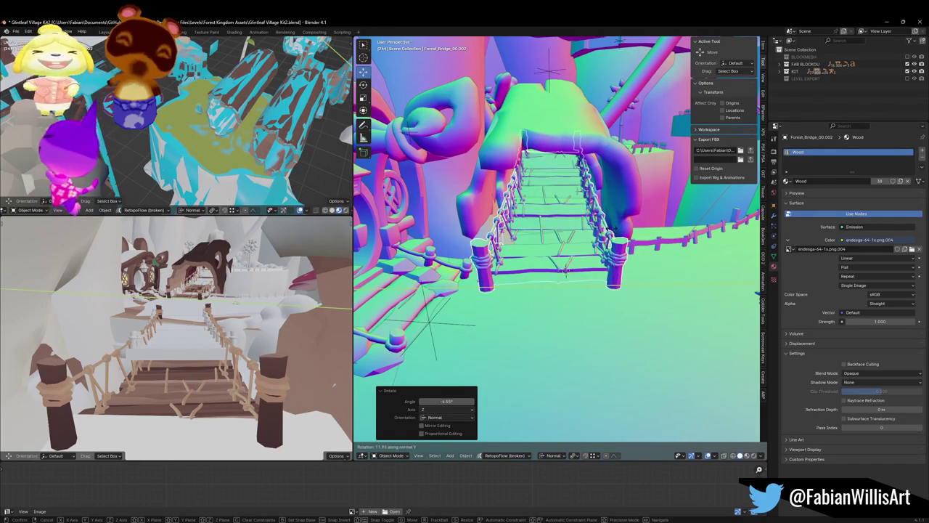
pyautogui.click(613, 241)
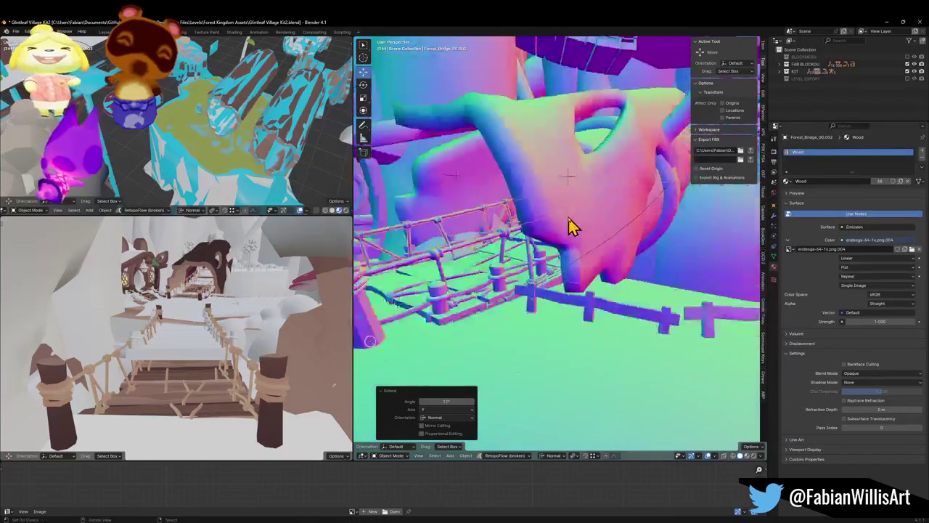
pyautogui.press('g')
pyautogui.press('z')
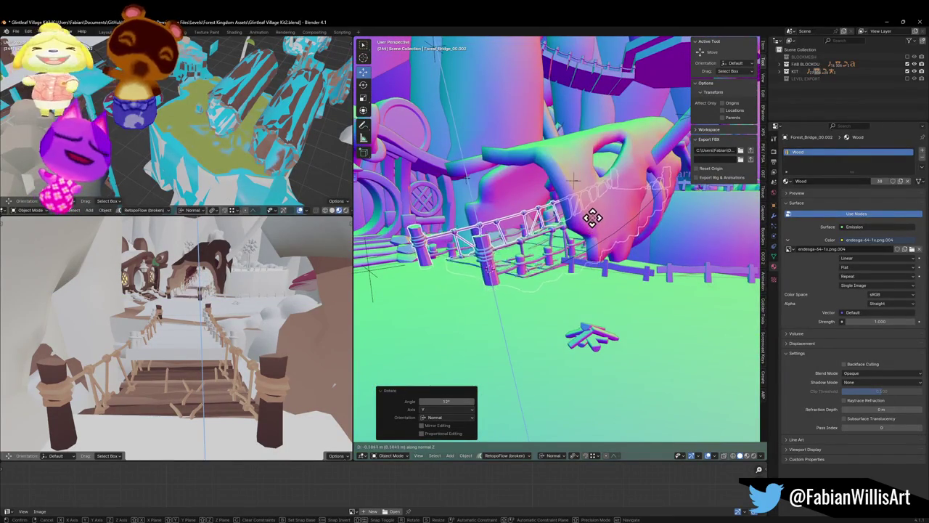
pyautogui.click(594, 218)
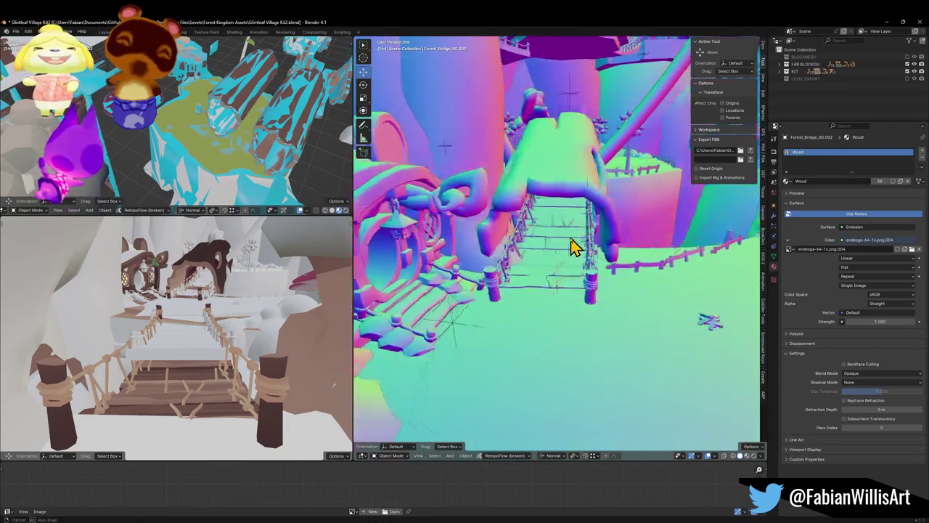
pyautogui.moveTo(571, 247); pyautogui.dragTo(567, 246)
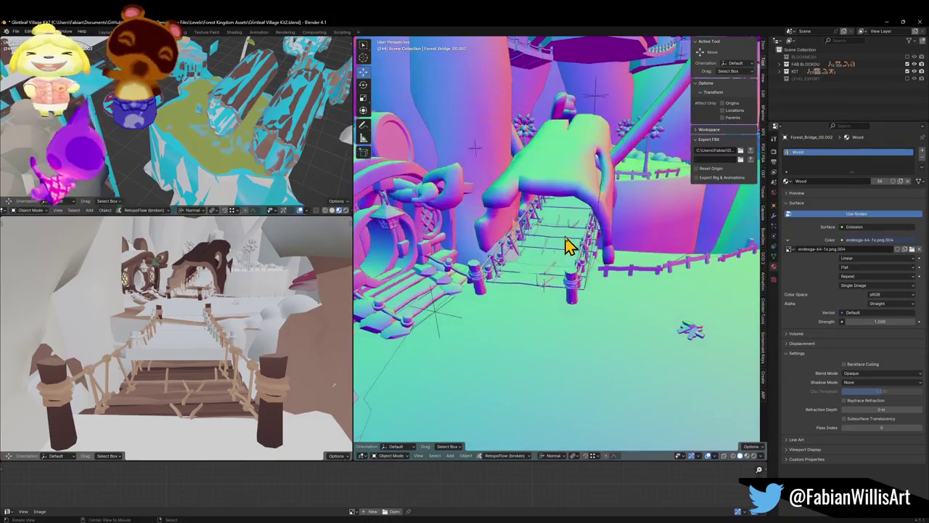
pyautogui.hotkey('shift', '`')
pyautogui.press('w')
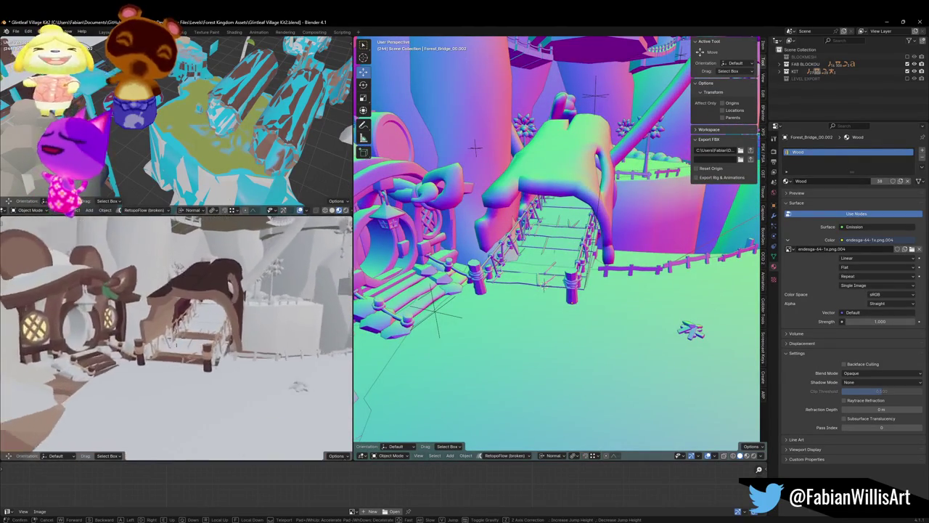
# - Walk under the arch and tilt the bridge -1.44° on its Y axis
pyautogui.click(569, 268)
pyautogui.moveTo(628, 190)
pyautogui.mouseDown()
pyautogui.moveTo(614, 203)
pyautogui.moveTo(498, 218)
pyautogui.moveTo(581, 247)
pyautogui.moveTo(622, 238)
pyautogui.mouseUp()
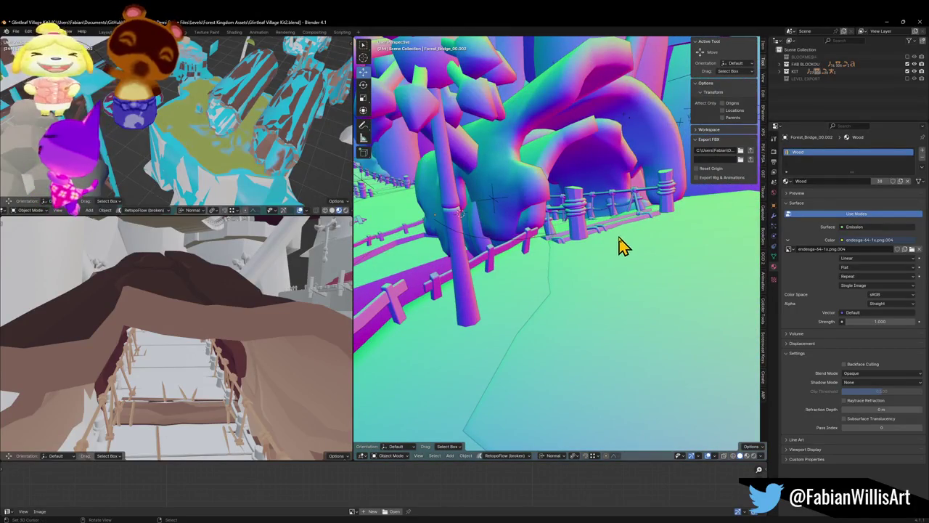
pyautogui.press('r')
pyautogui.press('y')
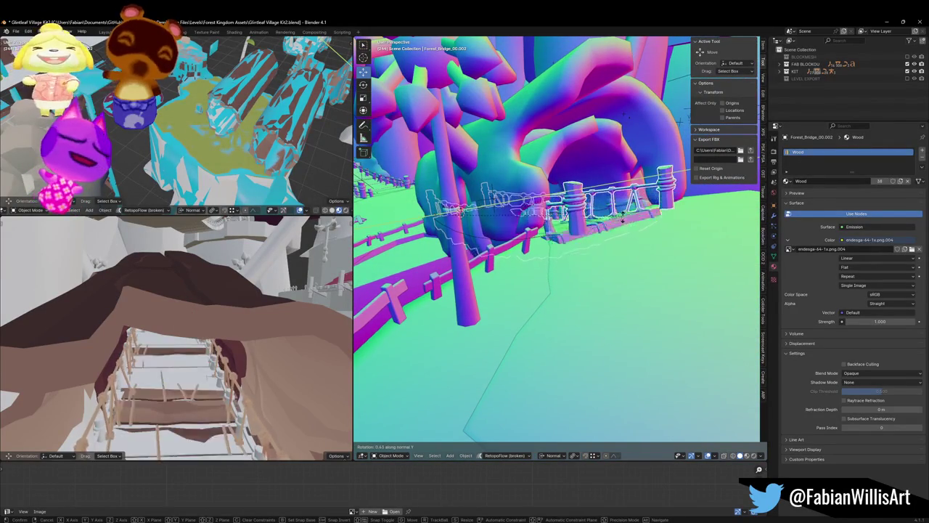
pyautogui.click(621, 227)
pyautogui.moveTo(622, 233)
pyautogui.mouseDown()
pyautogui.moveTo(494, 249)
pyautogui.moveTo(577, 245)
pyautogui.moveTo(559, 275)
pyautogui.moveTo(655, 213)
pyautogui.moveTo(639, 227)
pyautogui.mouseUp()
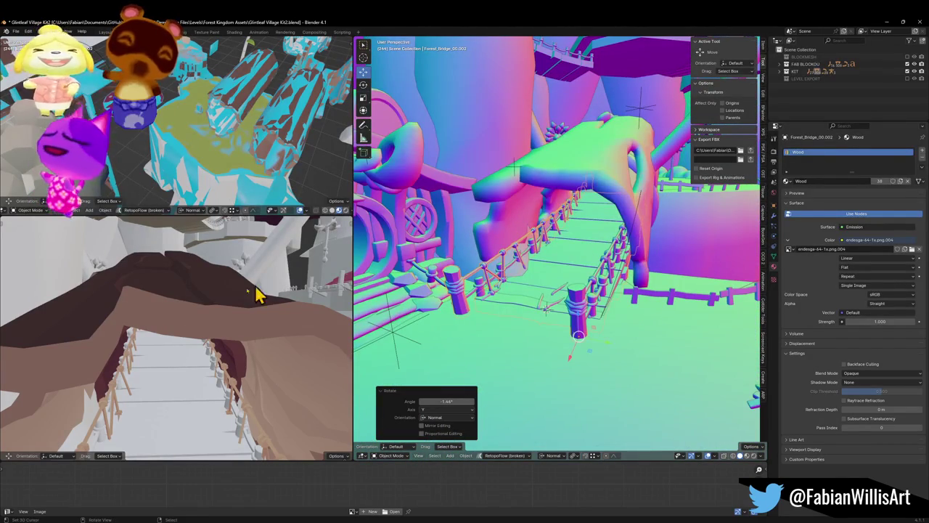
# - Walk along the bridge to Forest_TreePlatform_00.002 and open it in Edit Mode
pyautogui.click(577, 268)
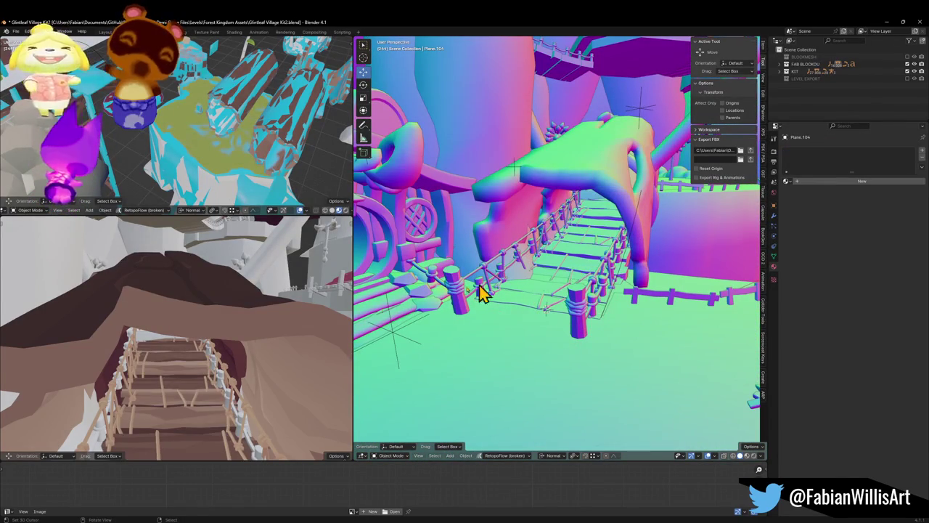
pyautogui.hotkey('shift', '`')
pyautogui.press('w')
pyautogui.press('w')
pyautogui.moveTo(615, 242); pyautogui.dragTo(580, 282)
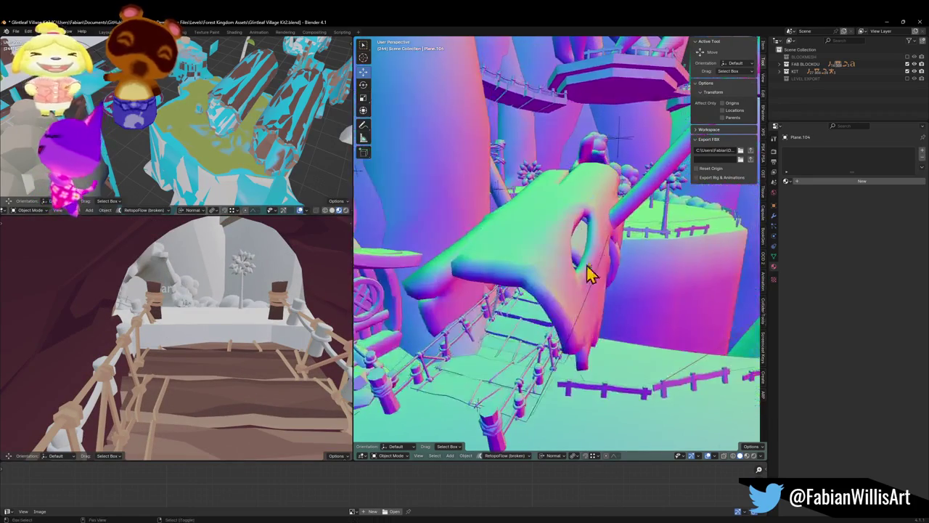
pyautogui.moveTo(642, 250)
pyautogui.mouseDown()
pyautogui.moveTo(586, 233)
pyautogui.moveTo(566, 239)
pyautogui.moveTo(535, 208)
pyautogui.mouseUp()
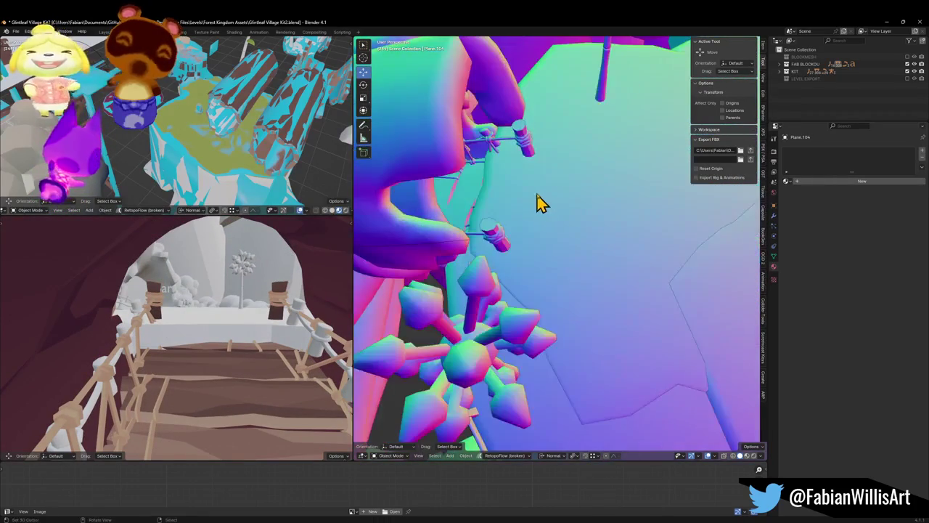
pyautogui.click(531, 197)
pyautogui.press('Tab')
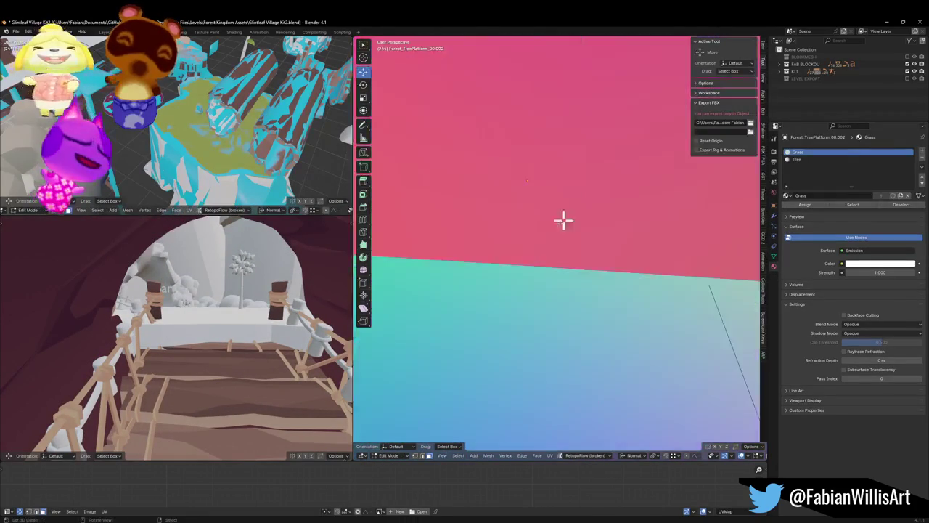
# - Stretch Forest_TreePlatform_00.002's rim toward the bridge with horizontal proportional-falloff moves
pyautogui.scroll(-6, 560, 221)
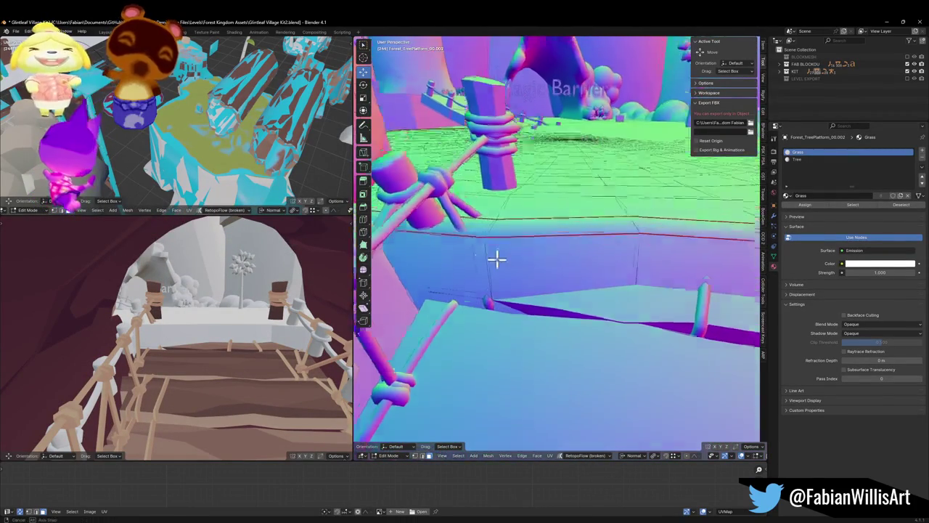
pyautogui.click(523, 269)
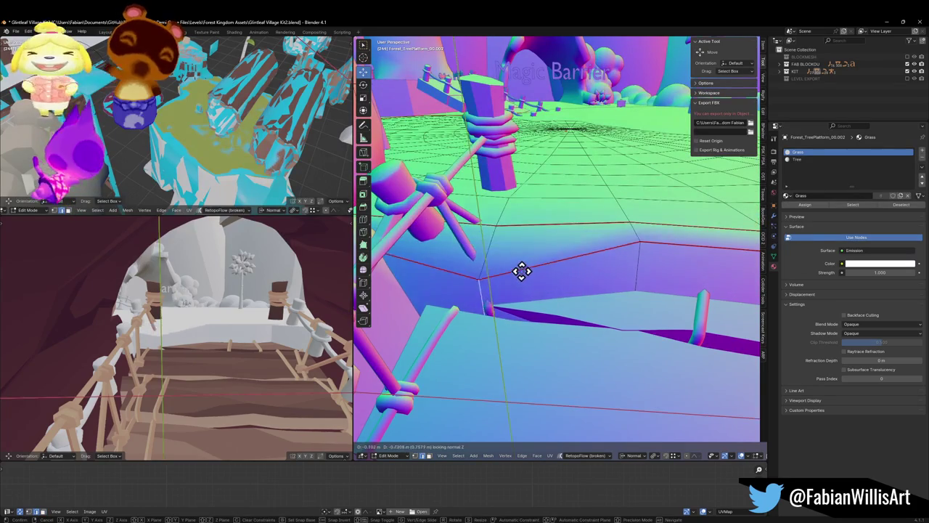
pyautogui.press('g')
pyautogui.press('Escape')
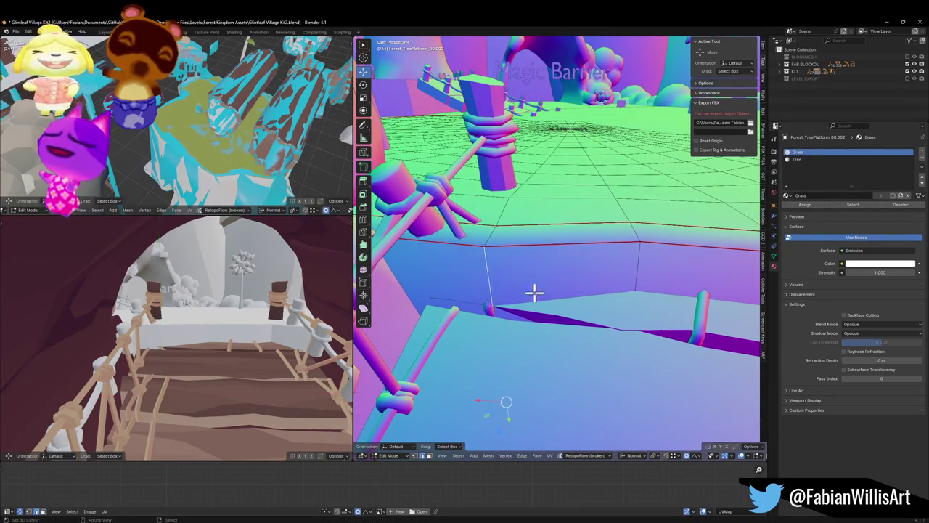
pyautogui.press('g')
pyautogui.hotkey('shift', 'z')
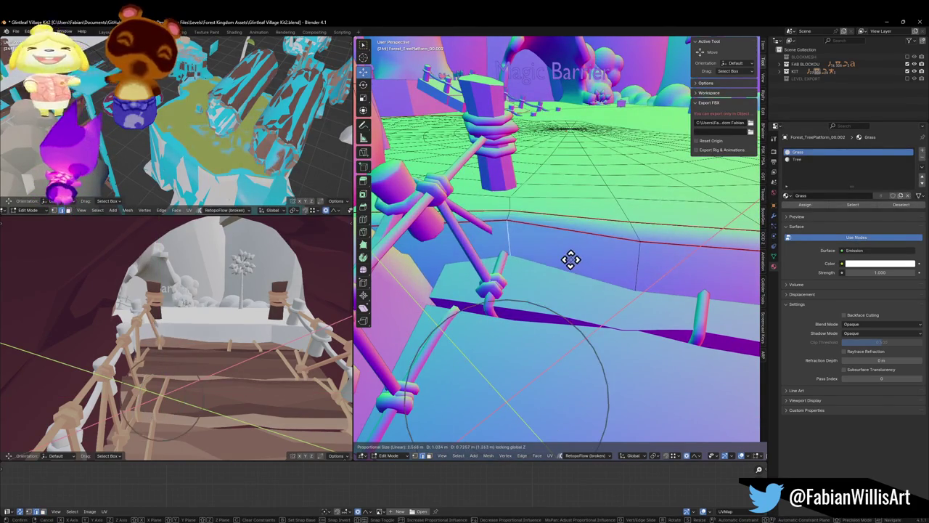
pyautogui.scroll(-5, 571, 259)
pyautogui.moveTo(558, 252)
pyautogui.mouseDown()
pyautogui.moveTo(571, 235)
pyautogui.moveTo(571, 201)
pyautogui.moveTo(566, 231)
pyautogui.mouseUp()
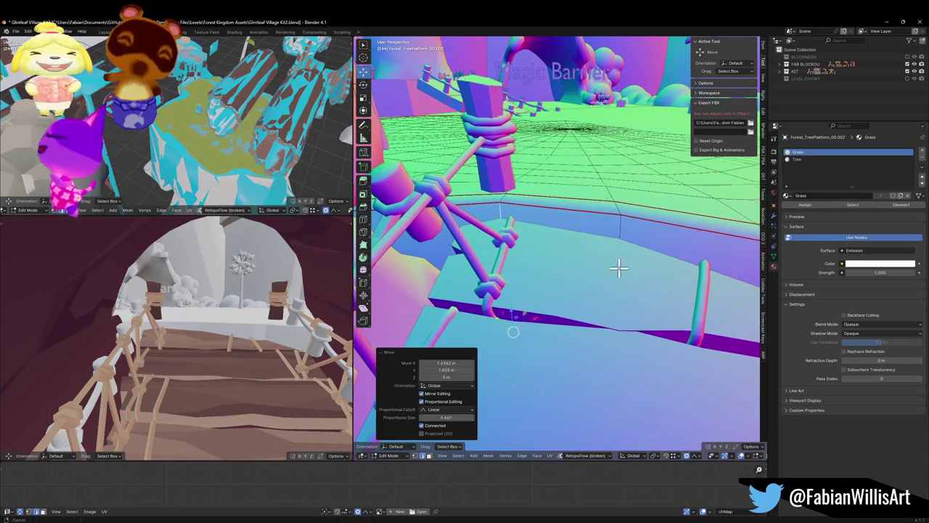
pyautogui.scroll(8, 500, 268)
pyautogui.scroll(-10, 651, 273)
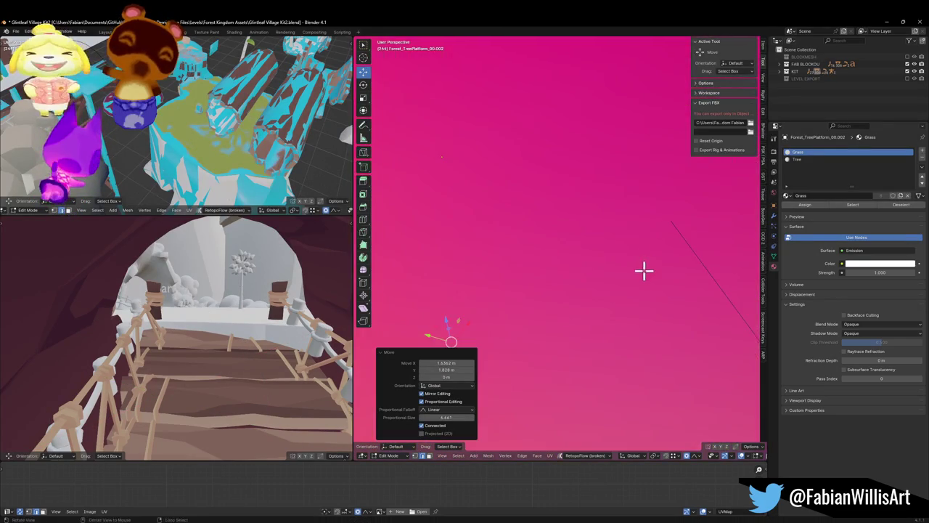
pyautogui.click(655, 249)
pyautogui.press('g')
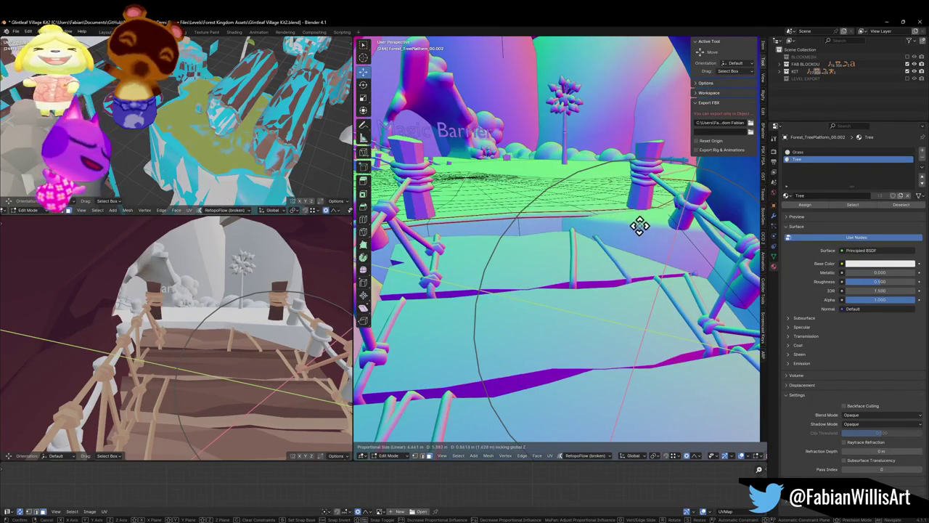
pyautogui.click(655, 230)
# - Shift Forest_TreePlatform_00.001's rim 1.8468 m on X, leave Edit Mode, and frame post Cylinder.075
pyautogui.click(662, 249)
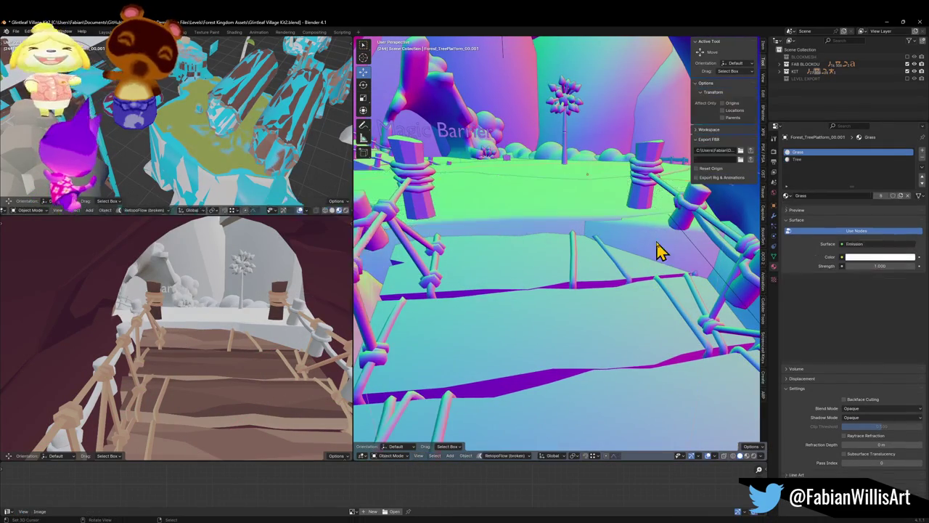
pyautogui.press('g')
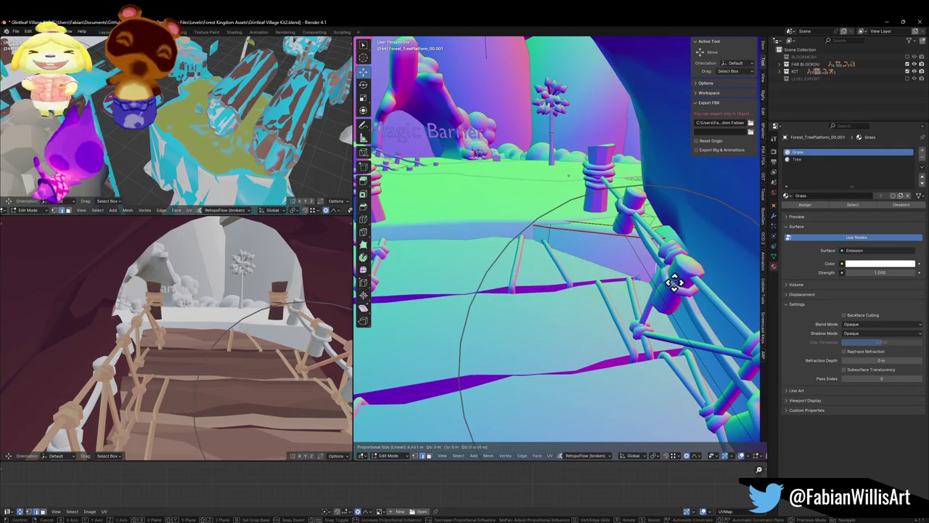
pyautogui.hotkey('shift', 'z')
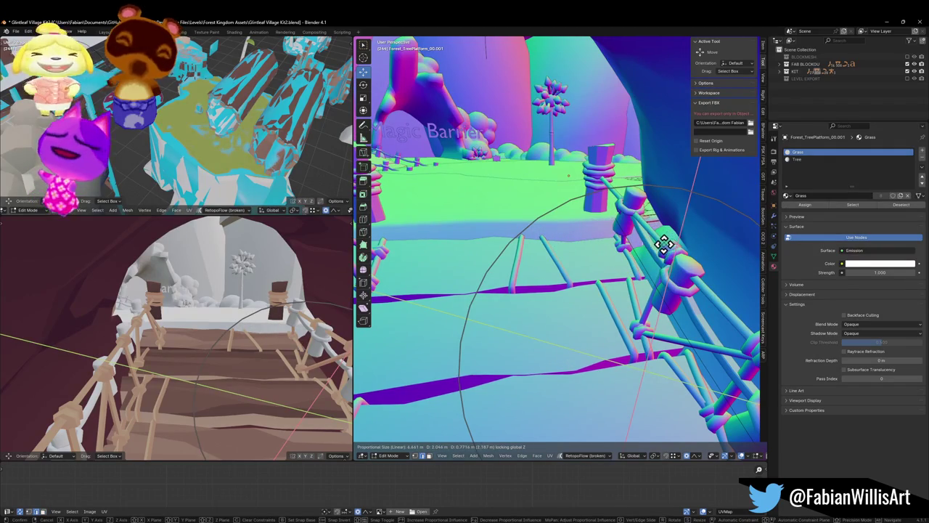
pyautogui.click(666, 249)
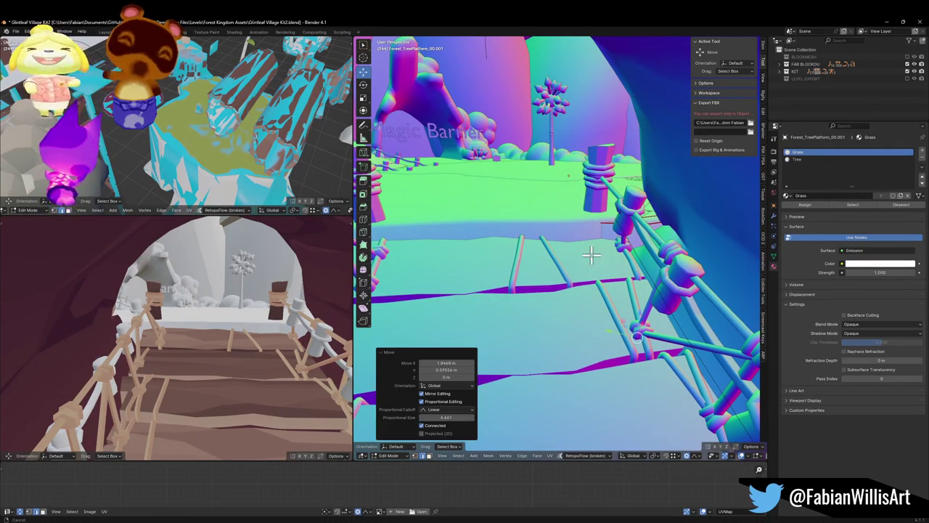
pyautogui.press('Tab')
pyautogui.click(662, 234)
pyautogui.press('KP_Divide')
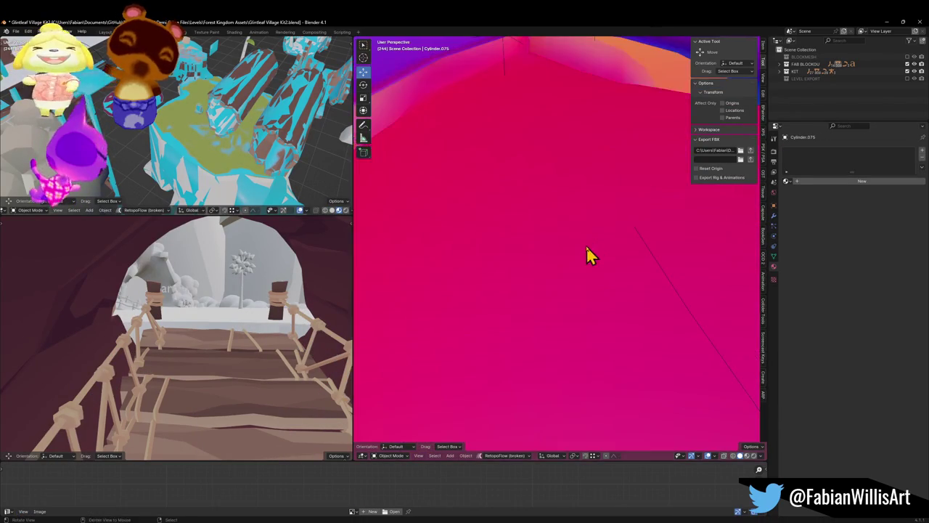
# - Nudge the other tree platform into a new position beside the bridge
pyautogui.press('KP_Divide')
pyautogui.press('KP_Divide')
pyautogui.press('KP_Divide')
pyautogui.moveTo(591, 266)
pyautogui.mouseDown()
pyautogui.moveTo(643, 265)
pyautogui.moveTo(601, 259)
pyautogui.moveTo(588, 272)
pyautogui.moveTo(531, 262)
pyautogui.mouseUp()
pyautogui.click(541, 271)
pyautogui.press('g')
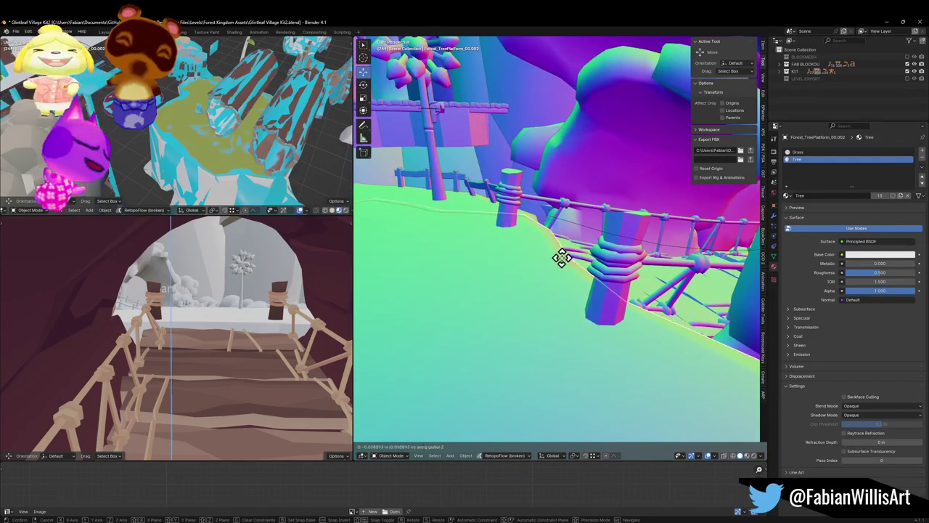
pyautogui.click(568, 270)
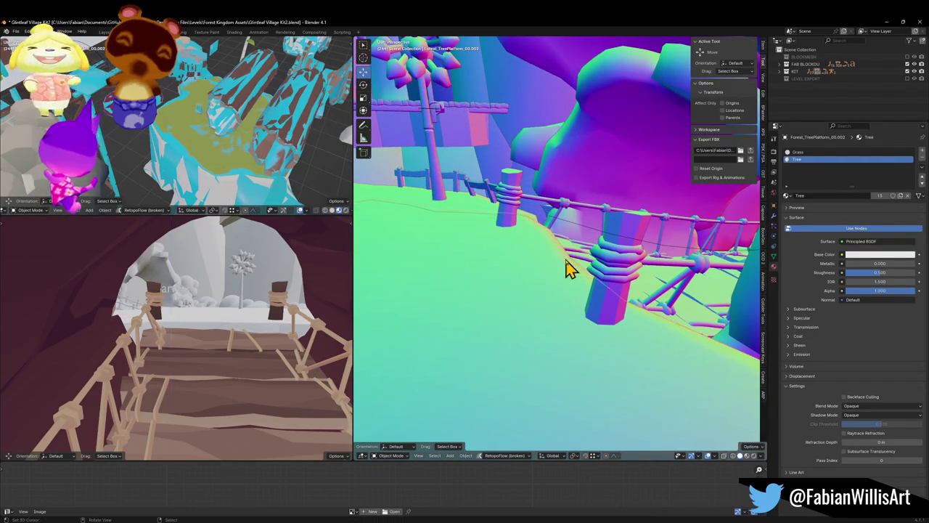
# - Select the rope bridge, tilt it slightly on Y and narrow it slightly on X
pyautogui.moveTo(622, 290); pyautogui.dragTo(551, 286)
pyautogui.scroll(3, 556, 286)
pyautogui.click(557, 283)
pyautogui.click(558, 276)
pyautogui.scroll(6, 564, 278)
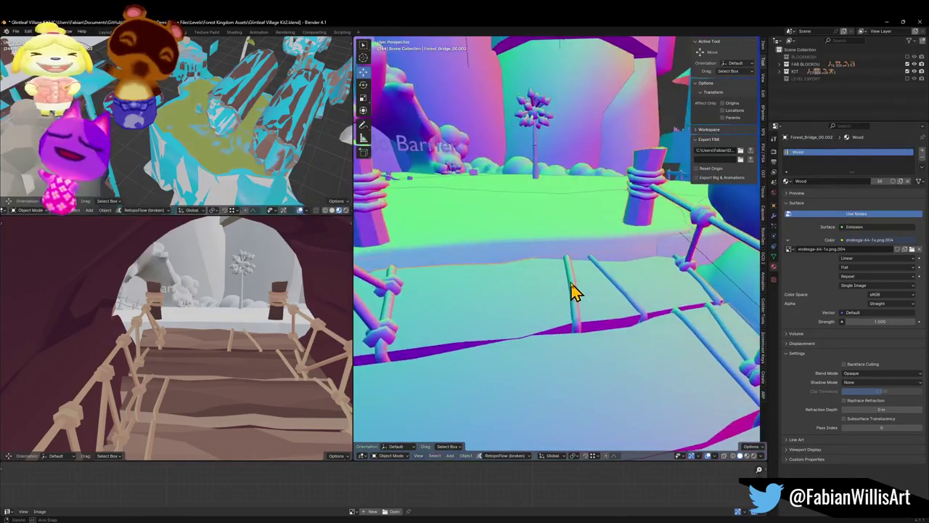
pyautogui.scroll(-5, 585, 280)
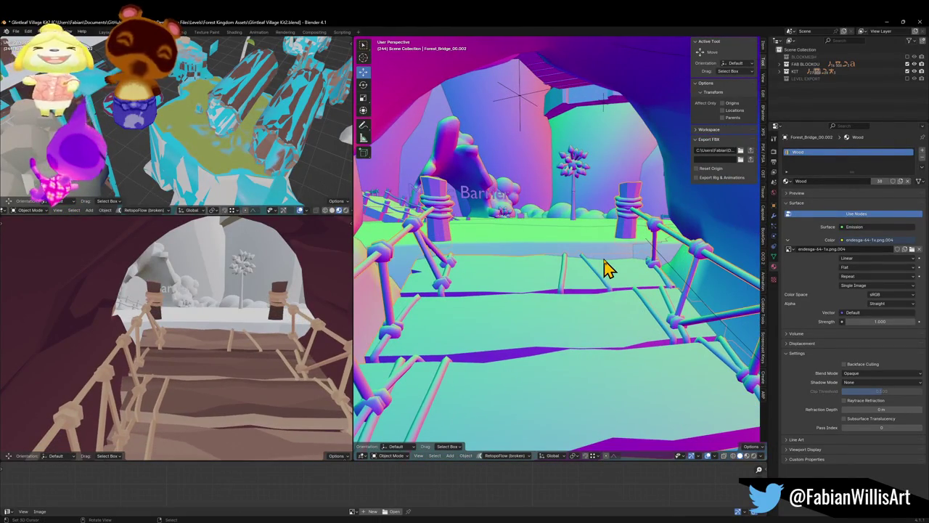
pyautogui.press('r')
pyautogui.press('y')
pyautogui.press('y')
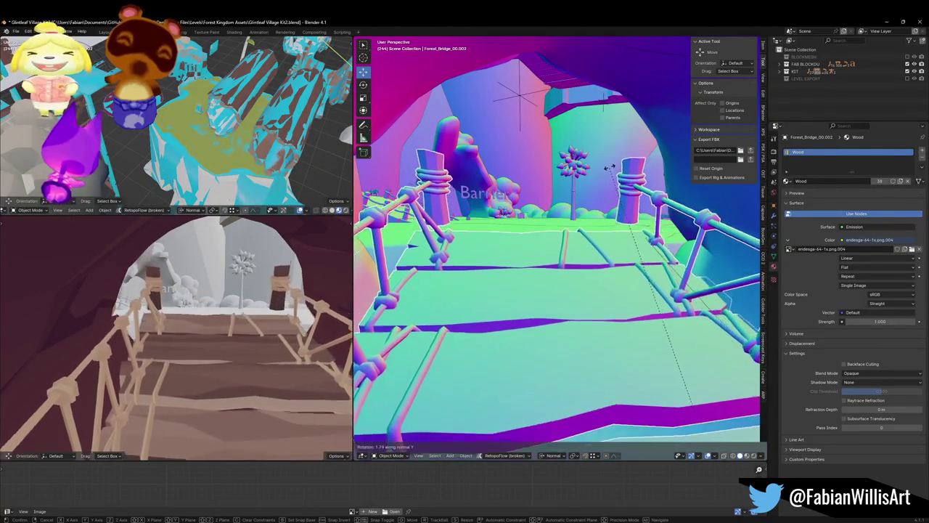
pyautogui.click(615, 199)
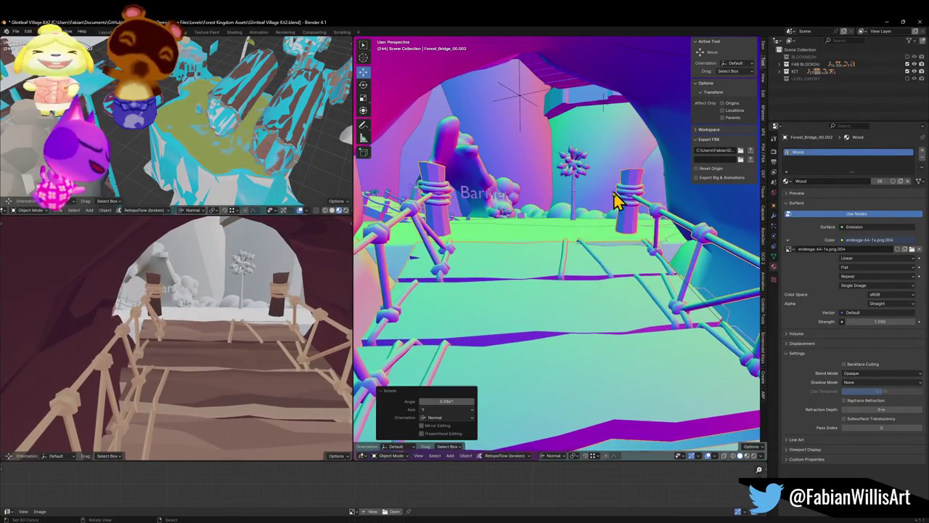
pyautogui.press('x')
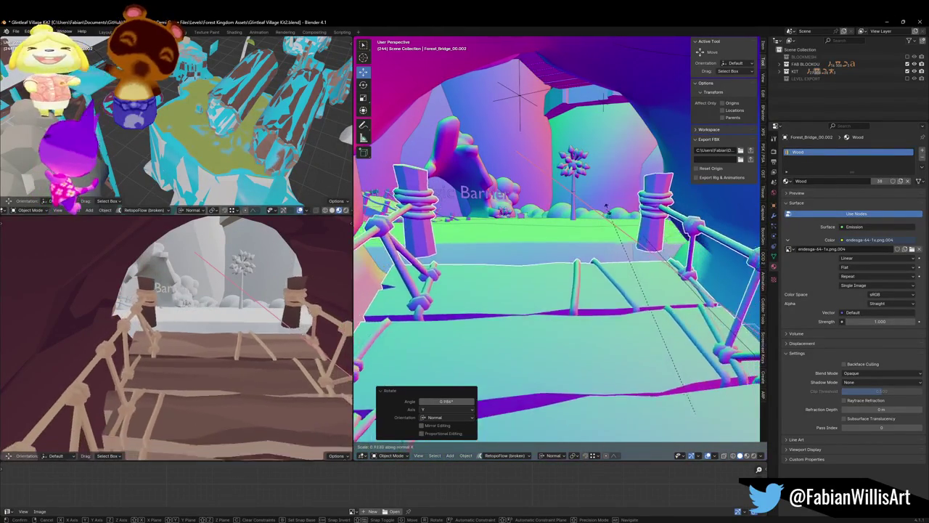
pyautogui.click(610, 195)
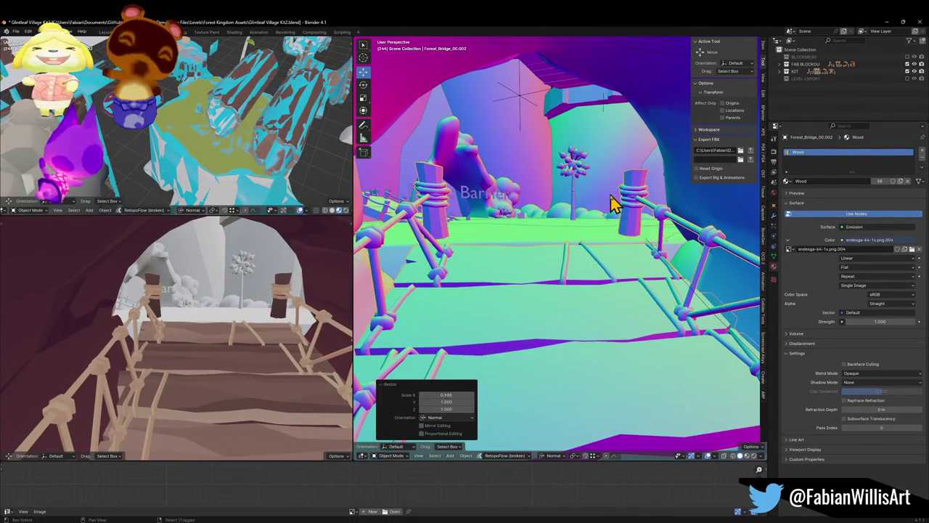
# - Give the bridge a further -0.552° Y tilt and rescale it to 0.998 on X
pyautogui.press('r')
pyautogui.press('y')
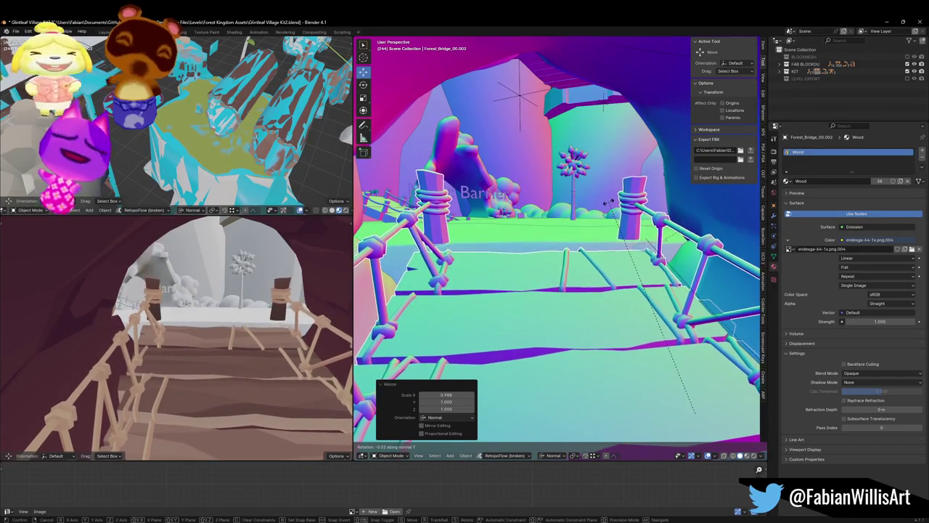
pyautogui.click(608, 201)
pyautogui.press('s')
pyautogui.press('y')
pyautogui.press('z')
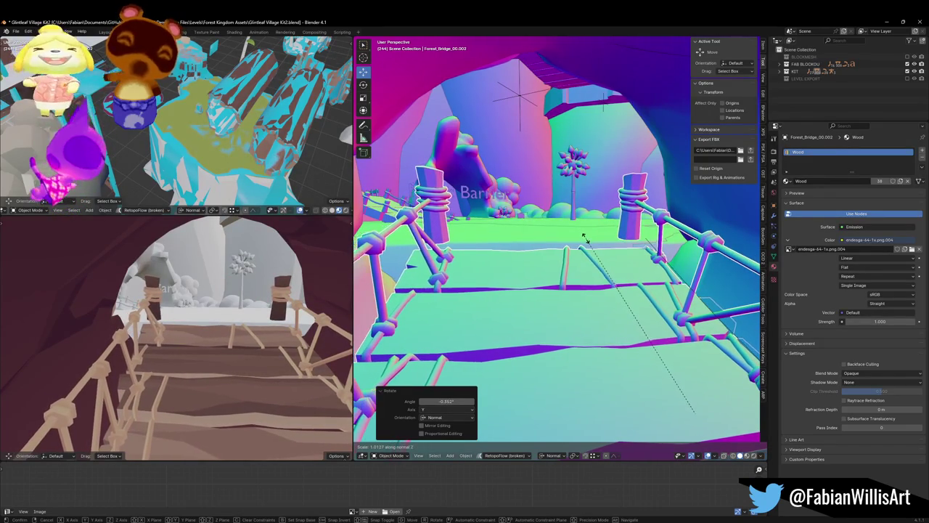
pyautogui.press('x')
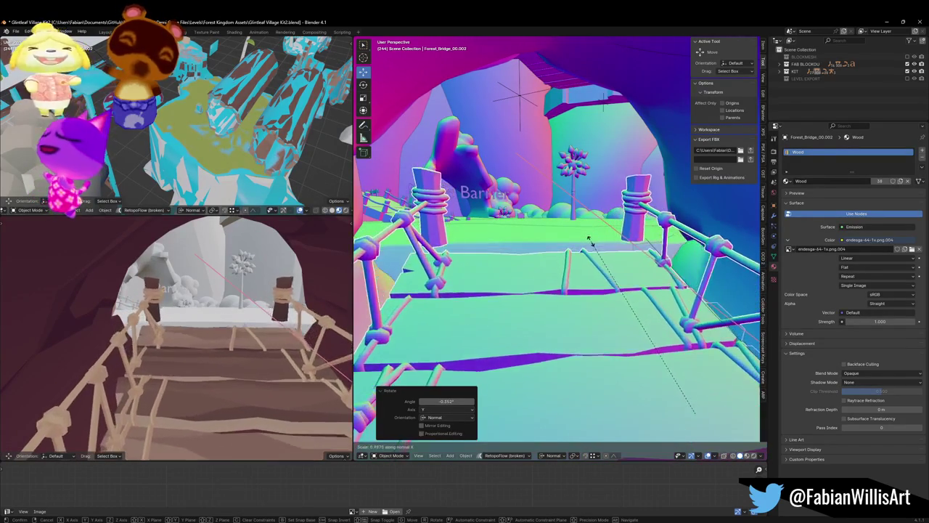
pyautogui.click(592, 247)
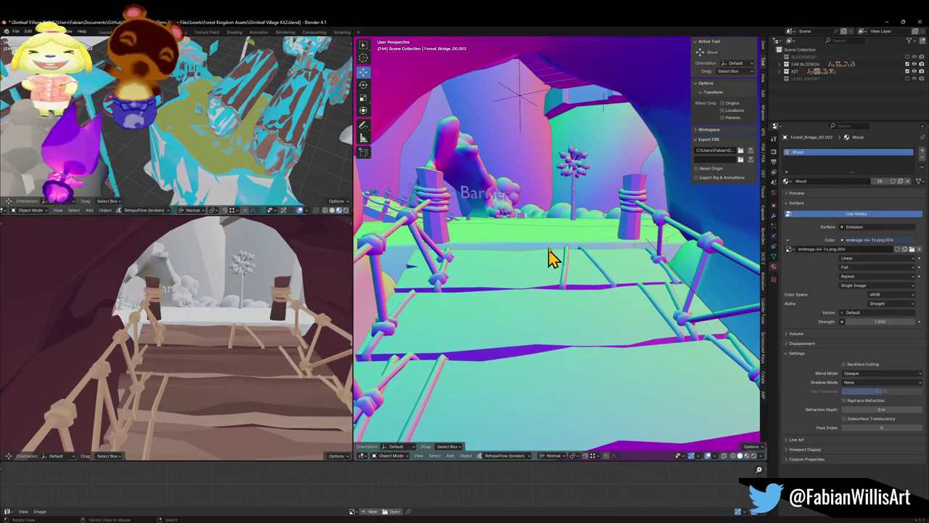
pyautogui.scroll(5, 549, 254)
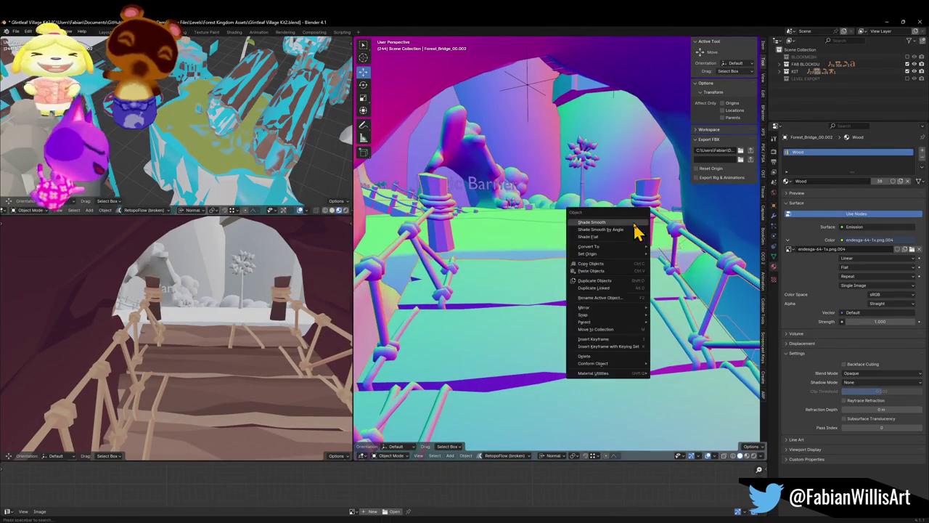
# - Apply Shade Smooth to the rope bridge
pyautogui.click(633, 222)
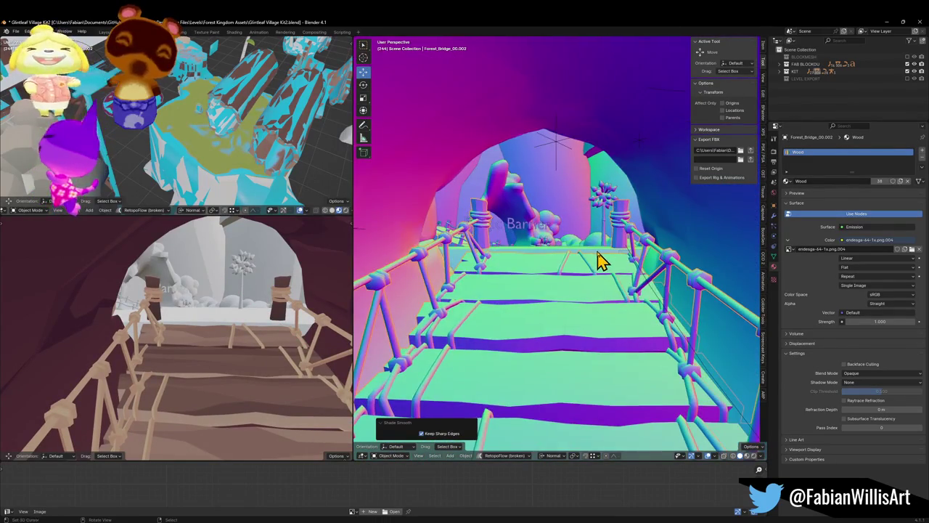
pyautogui.press('Tab')
pyautogui.scroll(4, 600, 261)
pyautogui.press('q')
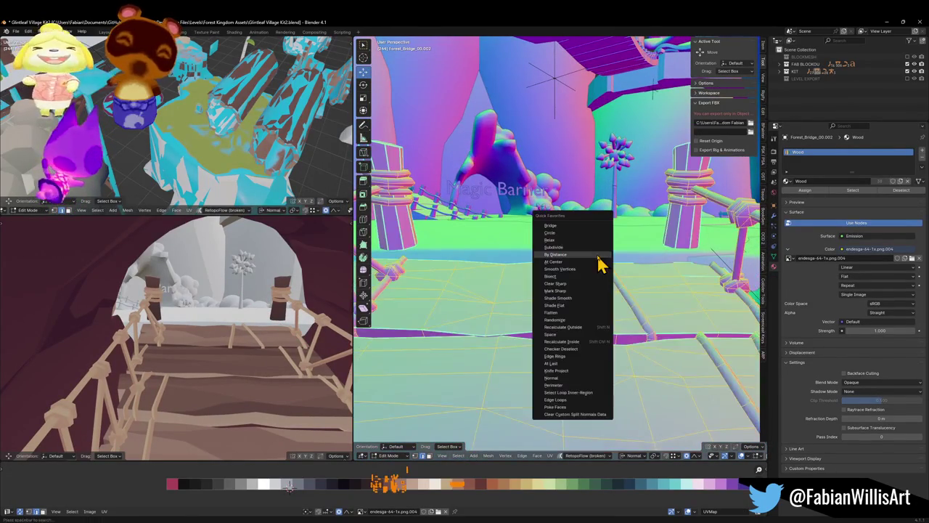
pyautogui.press('Escape')
pyautogui.press('Tab')
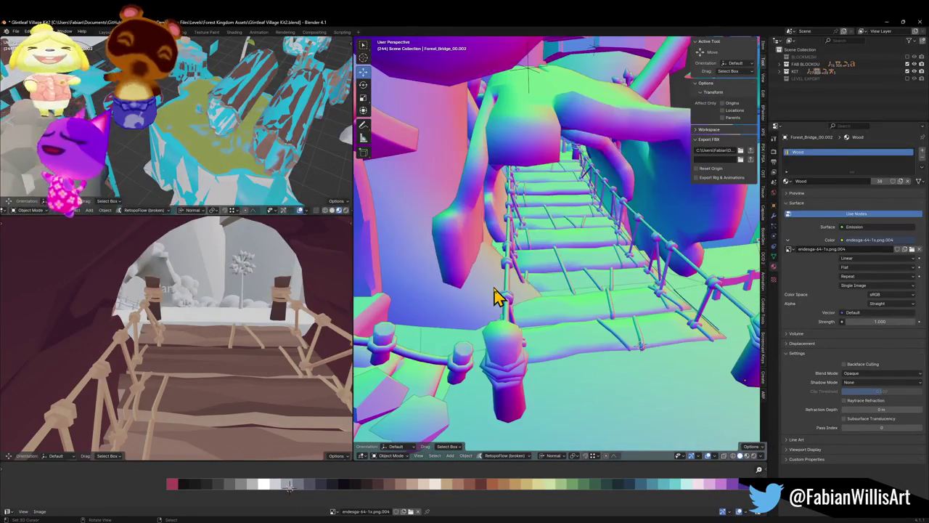
# - Circle-select vertices on arch Cylinder.134 and reshape them with a wide proportional-falloff move
pyautogui.click(502, 293)
pyautogui.press('Tab')
pyautogui.press('c')
pyautogui.rightClick(534, 314)
pyautogui.press('g')
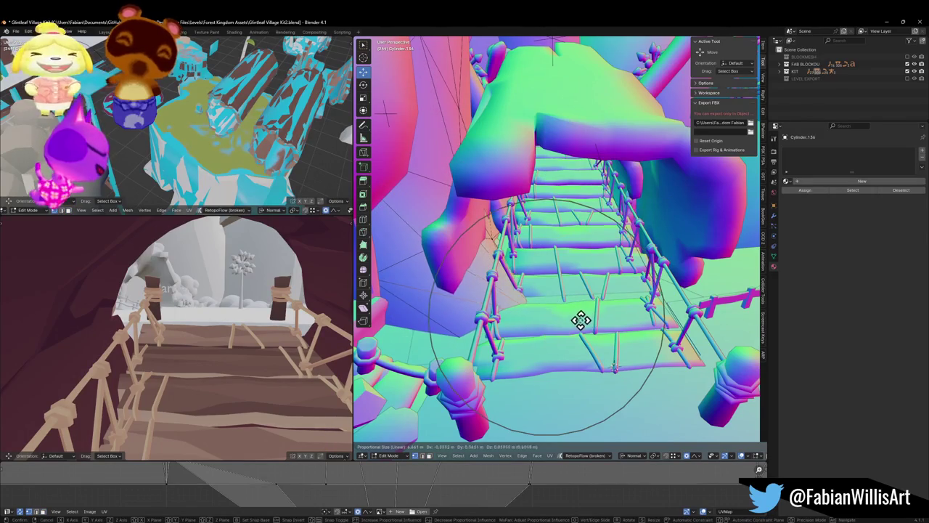
pyautogui.scroll(-10, 502, 295)
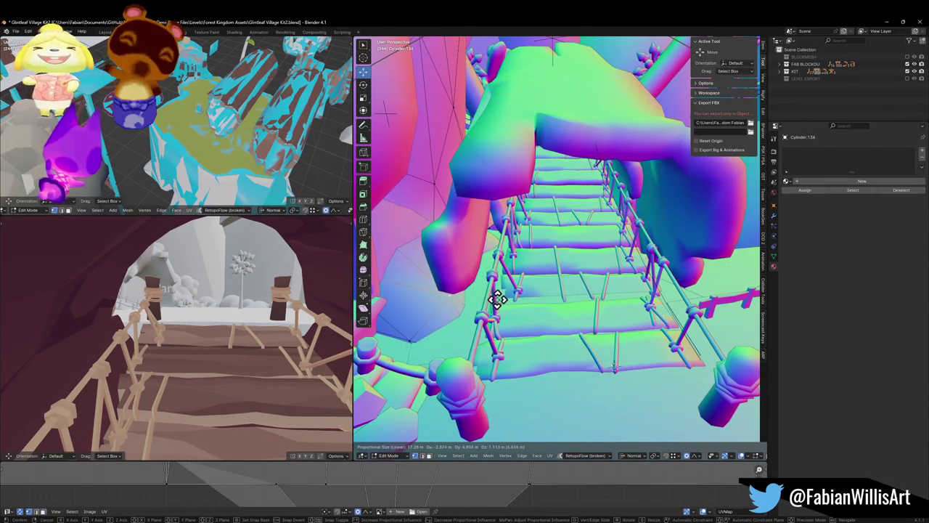
pyautogui.click(496, 299)
pyautogui.press('Tab')
pyautogui.moveTo(517, 254)
pyautogui.mouseDown()
pyautogui.moveTo(529, 249)
pyautogui.moveTo(564, 276)
pyautogui.moveTo(586, 269)
pyautogui.moveTo(559, 284)
pyautogui.moveTo(544, 270)
pyautogui.mouseUp()
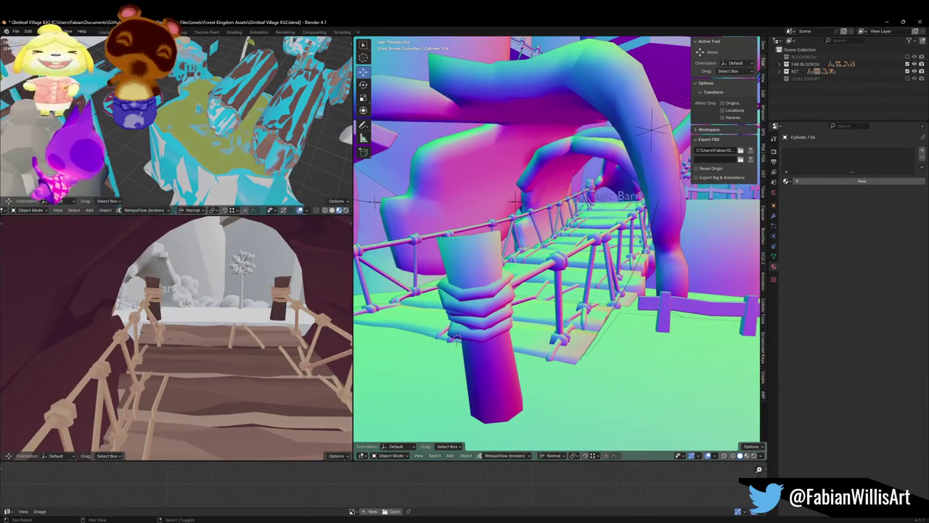
# - Walk through both views of the snowy village, then select the FOREST_GLINTLEAF_VILLAGE_00 level collection
pyautogui.hotkey('shift', '`')
pyautogui.press('w')
pyautogui.press('w')
pyautogui.click(244, 332)
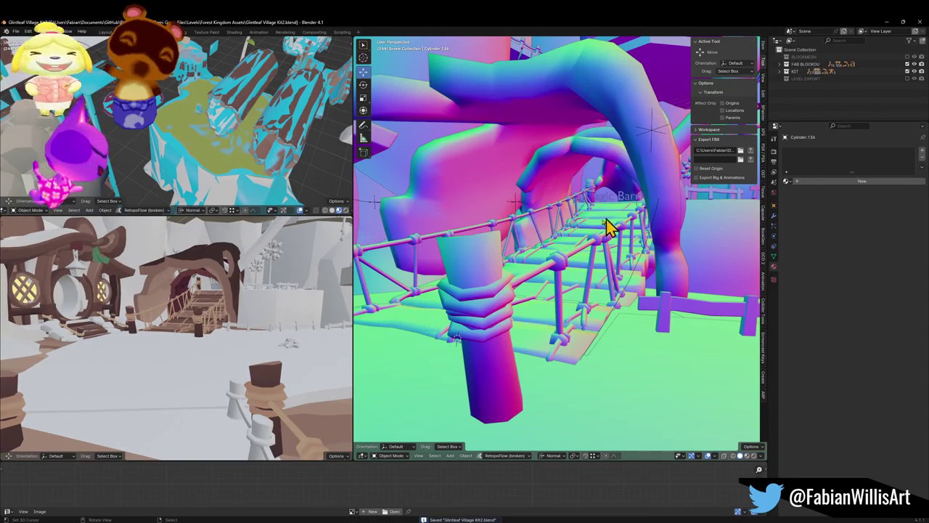
pyautogui.hotkey('shift', '`')
pyautogui.press('s')
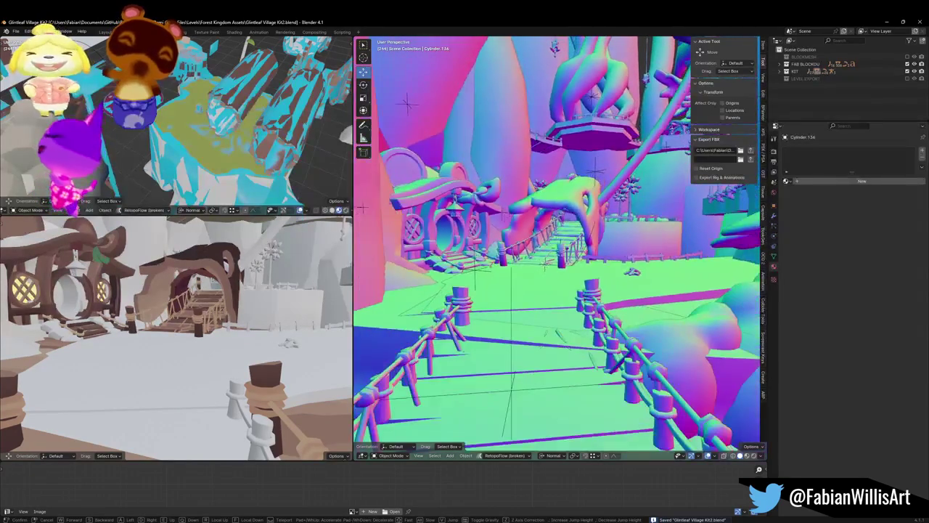
pyautogui.click(521, 358)
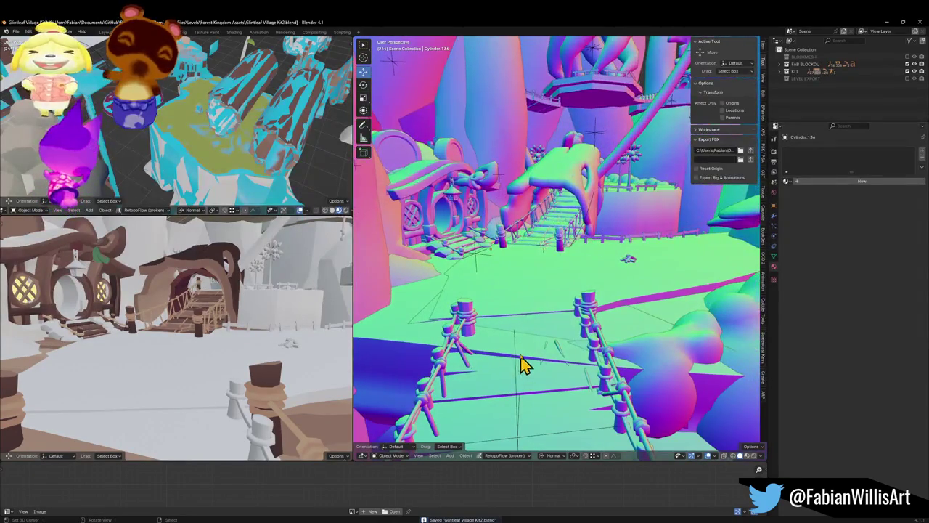
pyautogui.click(484, 266)
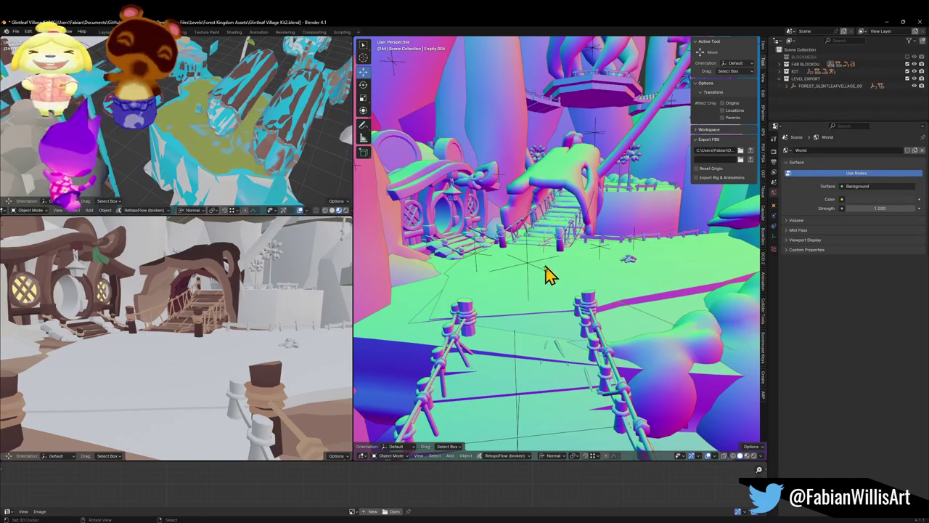
pyautogui.click(531, 274)
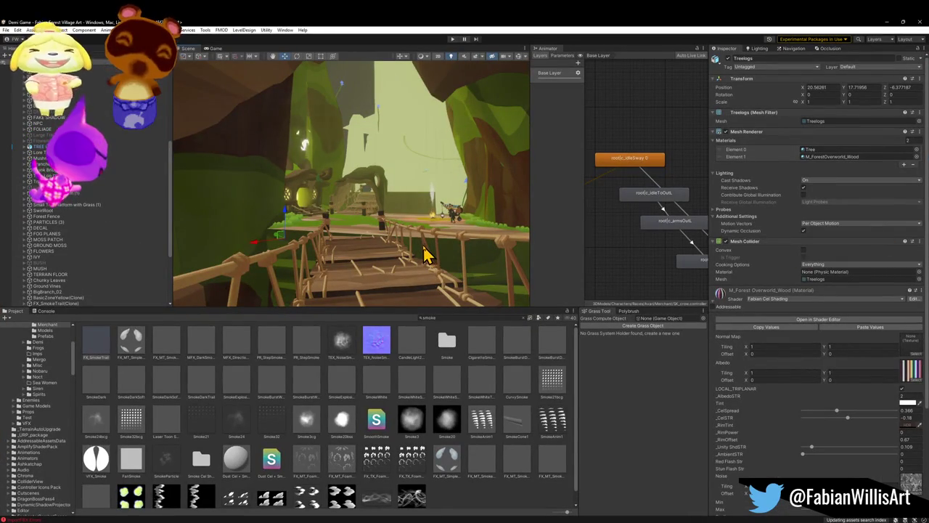
# - Fly the scene camera over the rope bridge onto the grass, then minimize Unity
pyautogui.moveTo(427, 254)
pyautogui.mouseDown()
pyautogui.moveTo(431, 232)
pyautogui.moveTo(447, 249)
pyautogui.moveTo(453, 238)
pyautogui.moveTo(446, 262)
pyautogui.mouseUp()
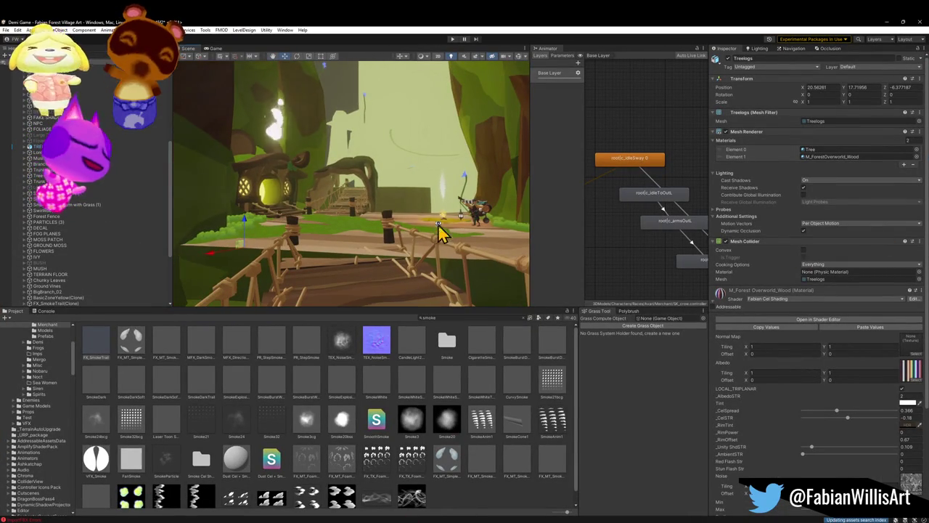
pyautogui.moveTo(438, 220)
pyautogui.mouseDown()
pyautogui.moveTo(421, 238)
pyautogui.moveTo(427, 231)
pyautogui.moveTo(410, 218)
pyautogui.mouseUp()
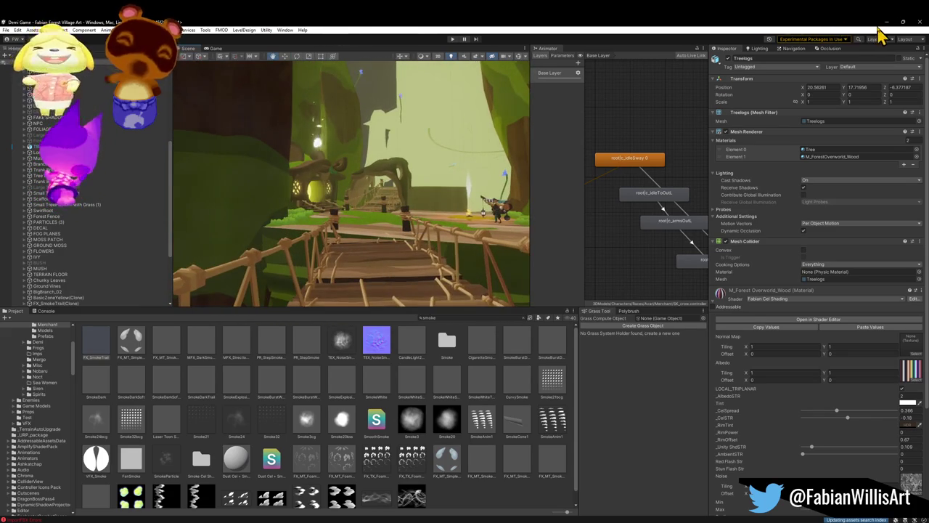
pyautogui.click(878, 23)
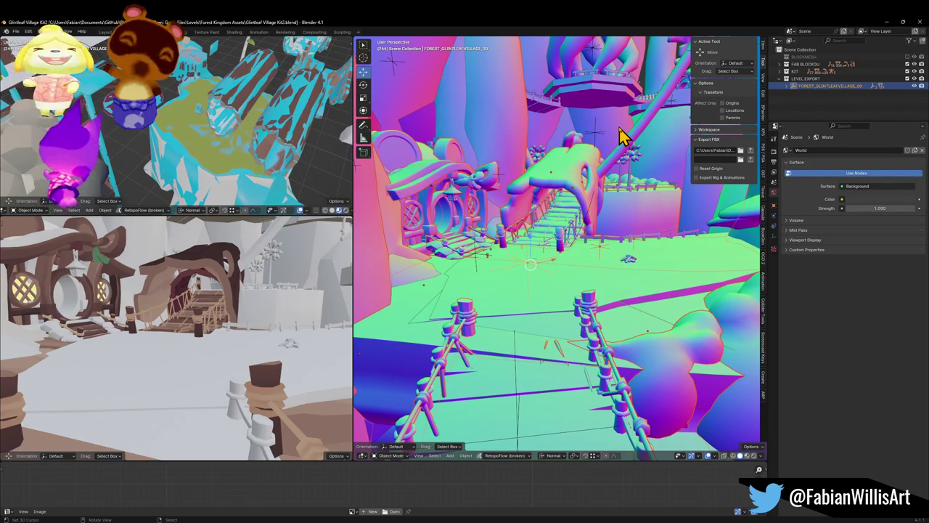
# - Snap the tree platform to a 3D cursor spot by the cliffs and adjust its position
pyautogui.hotkey('shift', '`')
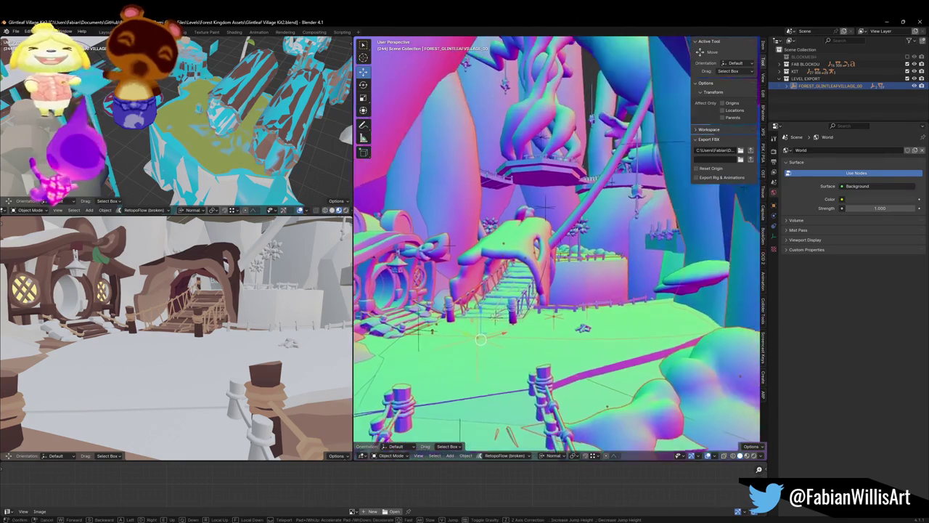
pyautogui.press('w')
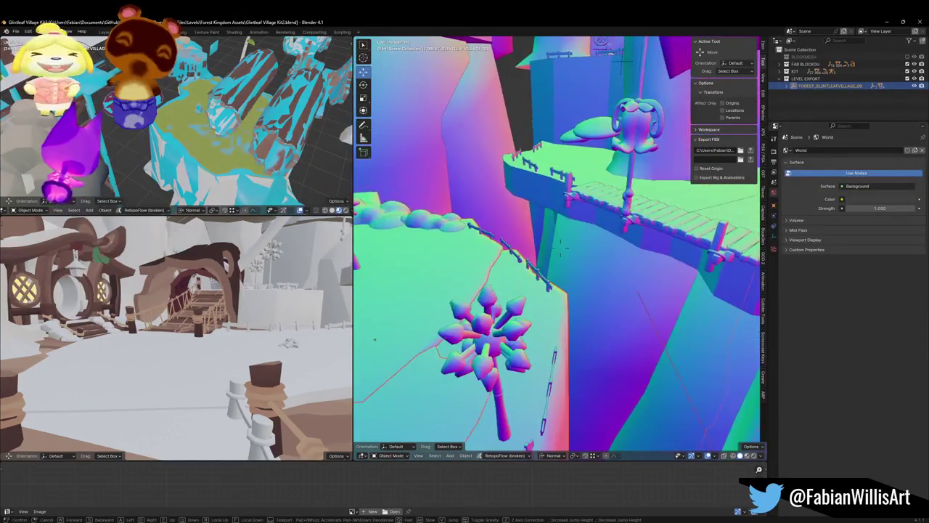
pyautogui.click(525, 206)
pyautogui.click(450, 297)
pyautogui.keyDown('shift'); pyautogui.rightClick(581, 216); pyautogui.keyUp('shift')
pyautogui.hotkey('shift', 's')
pyautogui.click(599, 207)
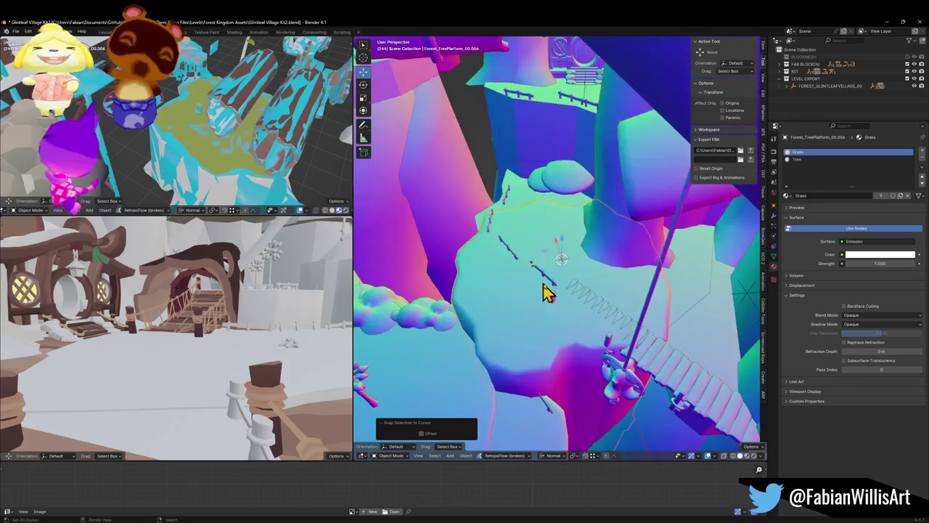
pyautogui.press('g')
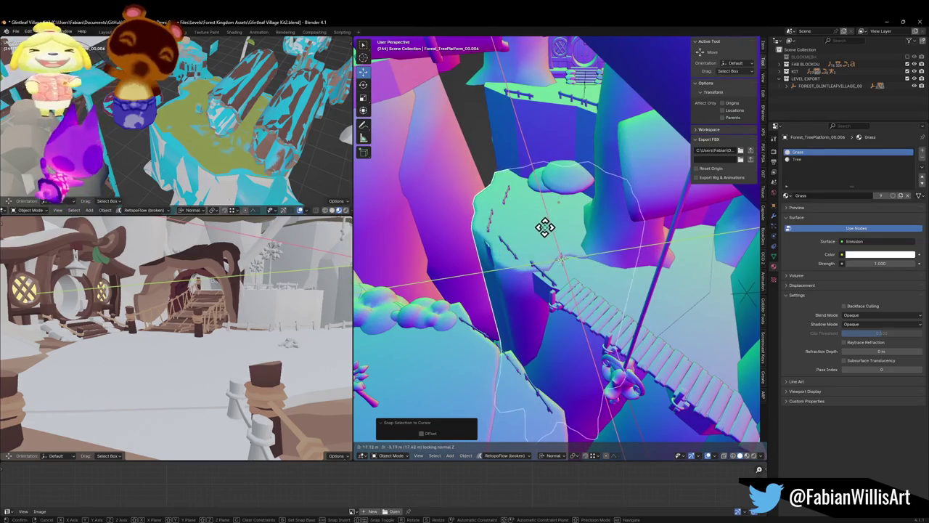
pyautogui.click(546, 226)
# - Duplicate the tree platform, turn the copy about -91° on Z and lower it slightly
pyautogui.hotkey('shift', 'd')
pyautogui.click(670, 296)
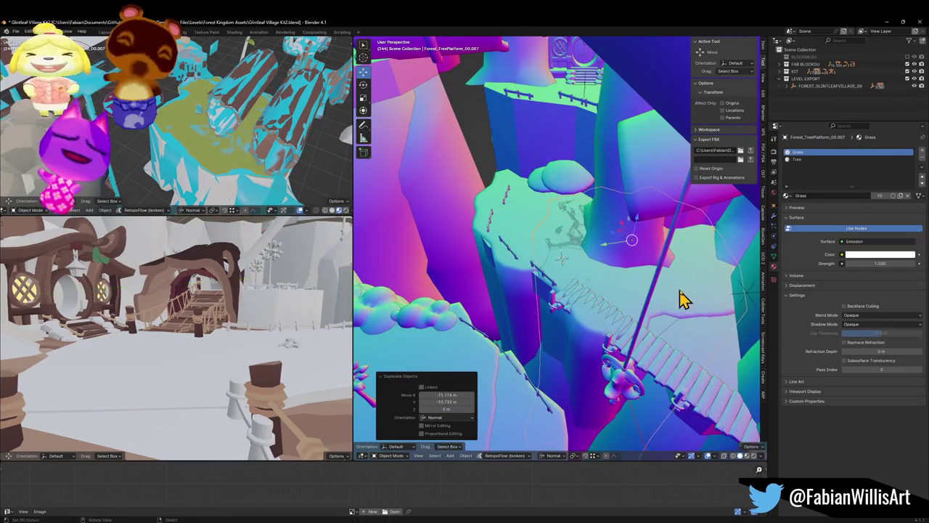
pyautogui.press('r')
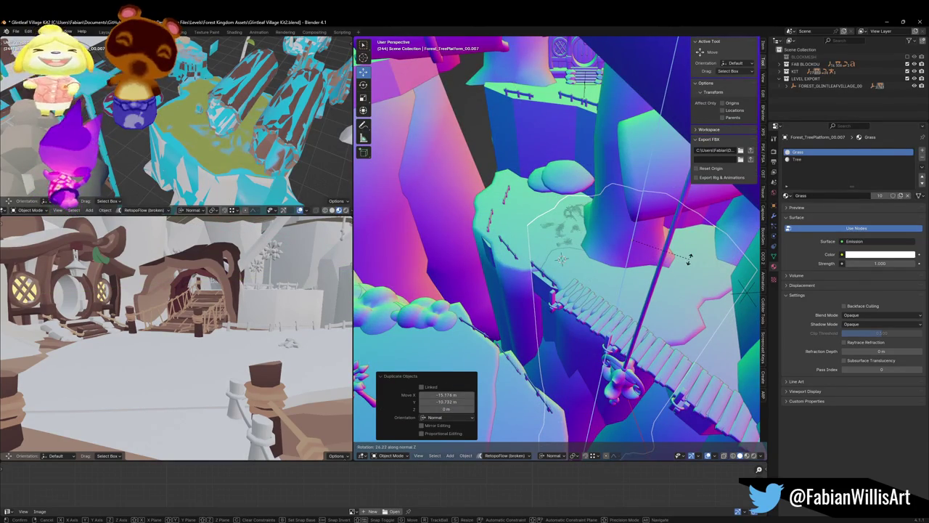
pyautogui.press('g')
pyautogui.click(691, 290)
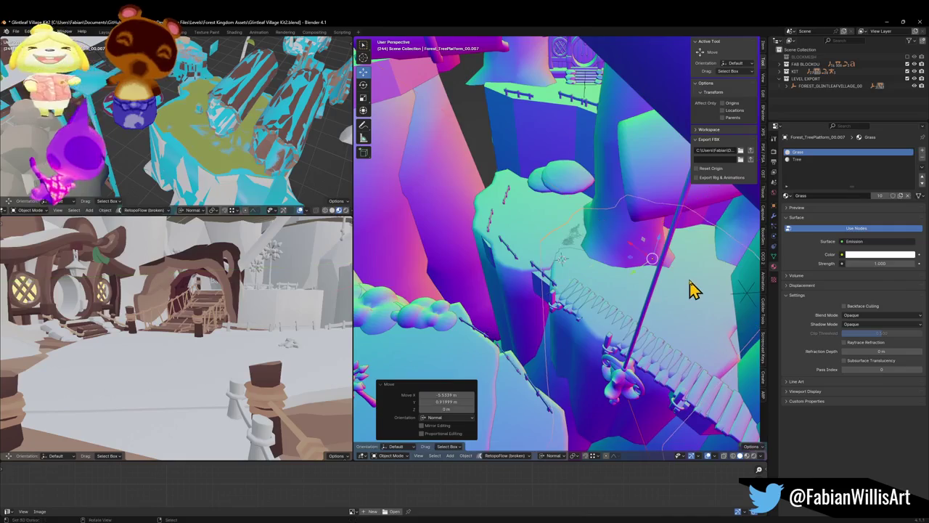
pyautogui.press('r')
pyautogui.press('z')
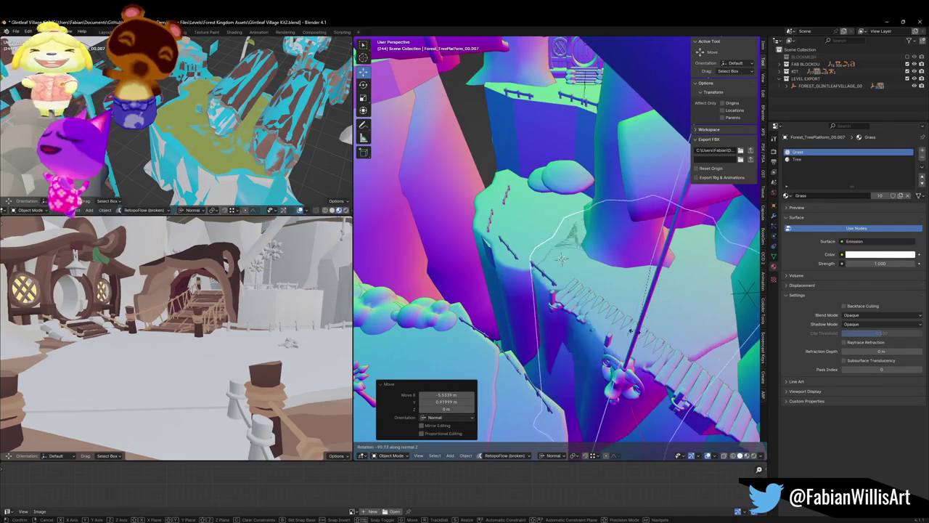
pyautogui.click(635, 330)
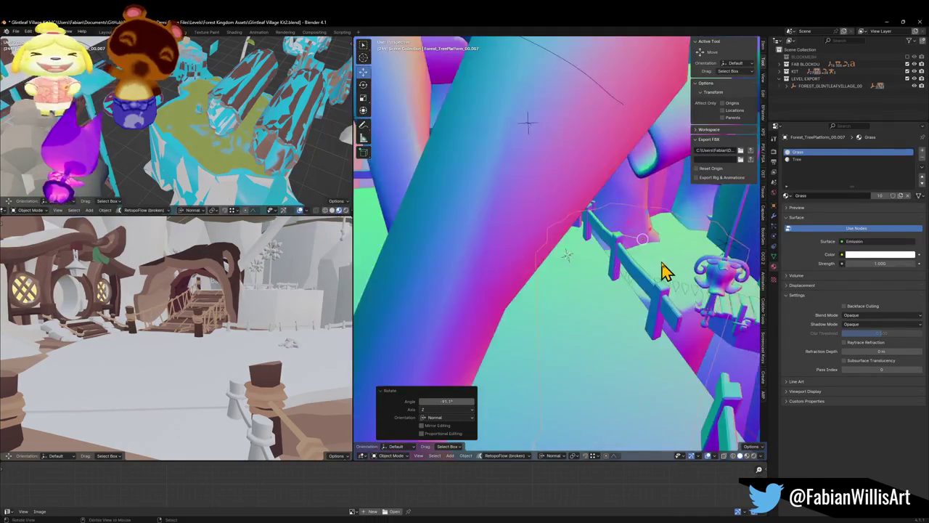
pyautogui.press('g')
pyautogui.press('z')
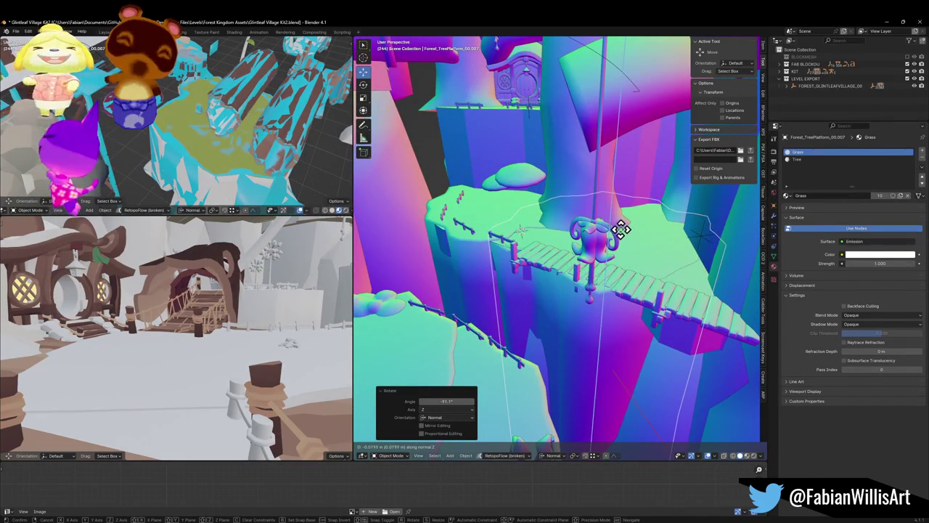
pyautogui.click(621, 231)
# - Add another platform copy and settle it lower along normal Z onto the rock
pyautogui.hotkey('shift', 'd')
pyautogui.hotkey('shift', 'z')
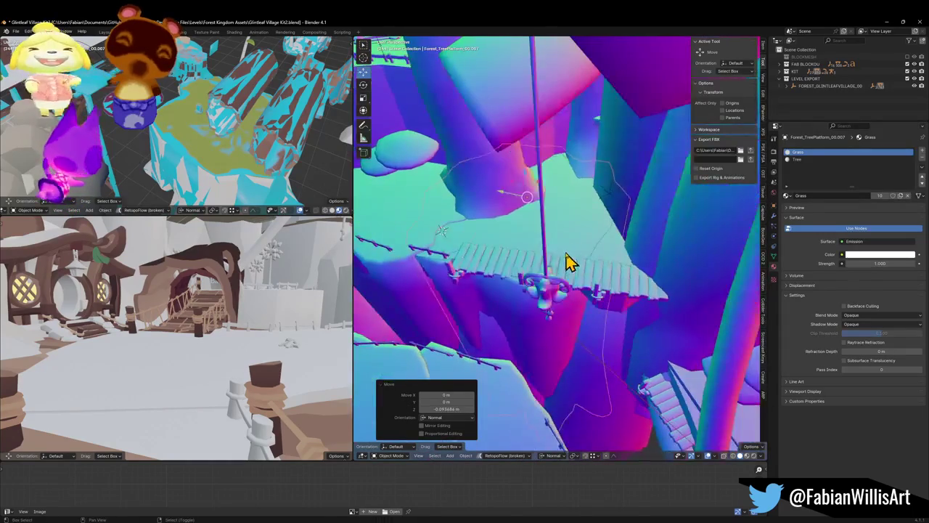
pyautogui.click(703, 272)
pyautogui.press('g')
pyautogui.press('z')
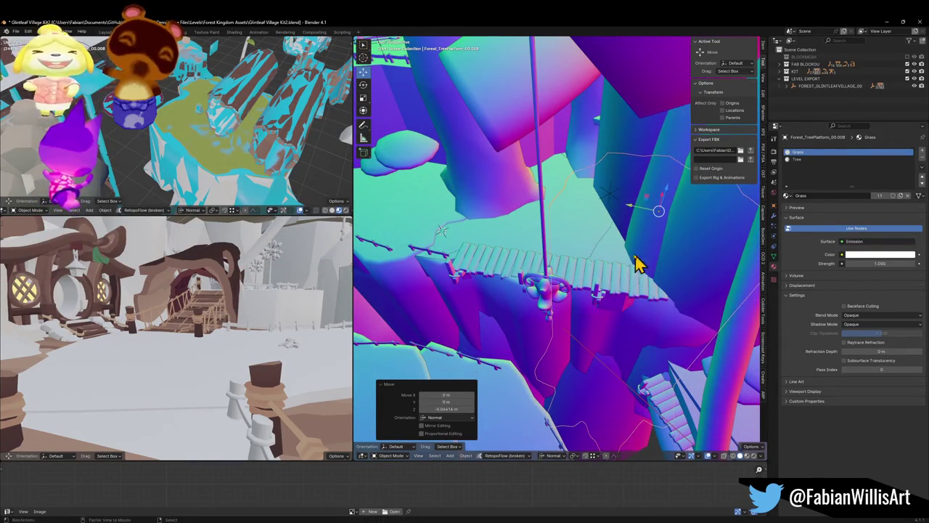
pyautogui.click(610, 214)
pyautogui.moveTo(610, 214)
pyautogui.mouseDown()
pyautogui.moveTo(647, 207)
pyautogui.moveTo(570, 214)
pyautogui.moveTo(570, 232)
pyautogui.mouseUp()
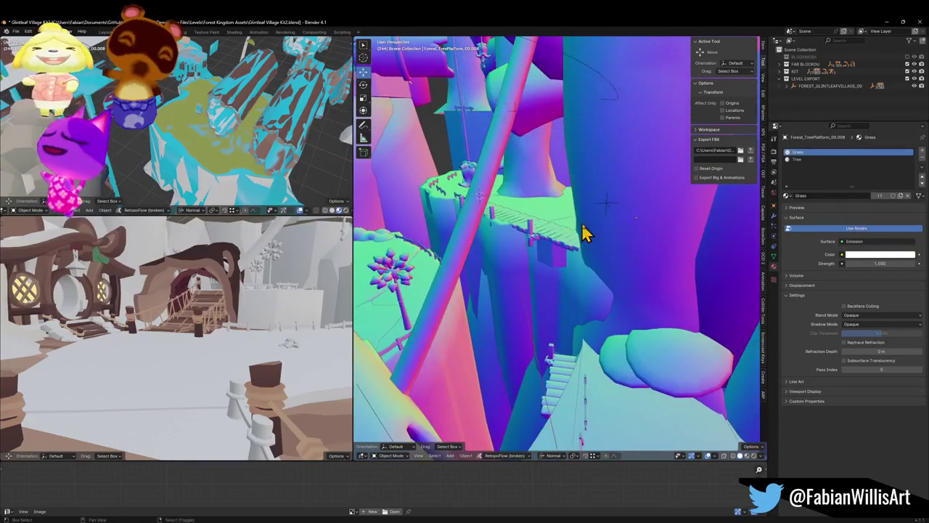
pyautogui.click(622, 249)
pyautogui.moveTo(626, 252)
pyautogui.mouseDown()
pyautogui.moveTo(614, 245)
pyautogui.moveTo(639, 249)
pyautogui.moveTo(448, 261)
pyautogui.moveTo(484, 236)
pyautogui.moveTo(522, 235)
pyautogui.moveTo(556, 214)
pyautogui.moveTo(523, 218)
pyautogui.moveTo(535, 207)
pyautogui.moveTo(606, 240)
pyautogui.moveTo(460, 243)
pyautogui.mouseUp()
# - Delete the stray cylinder and switch the viewport to Material Preview
pyautogui.moveTo(545, 245)
pyautogui.mouseDown()
pyautogui.moveTo(544, 237)
pyautogui.moveTo(566, 255)
pyautogui.moveTo(530, 233)
pyautogui.moveTo(546, 228)
pyautogui.mouseUp()
pyautogui.press('Delete')
pyautogui.click(537, 236)
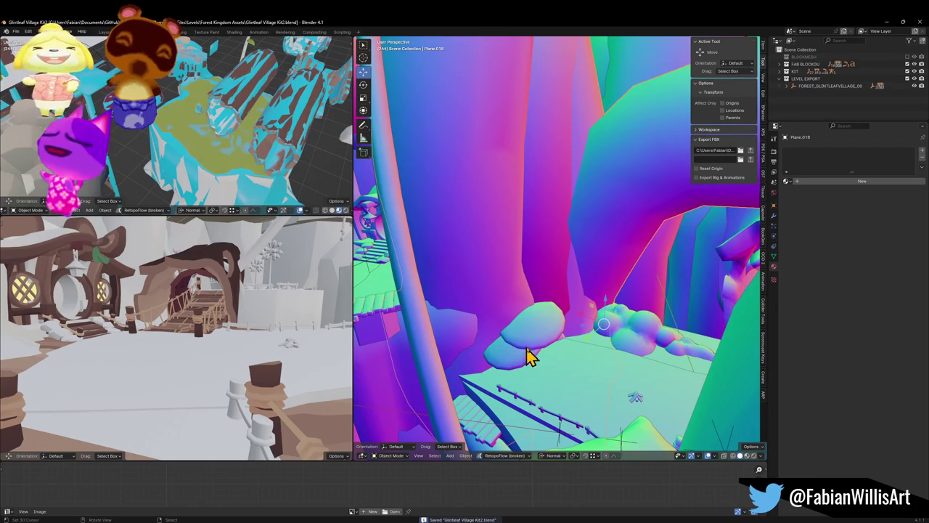
pyautogui.press('z')
# - Assign the Wood material to the cliff mesh Plane.018
pyautogui.click(546, 336)
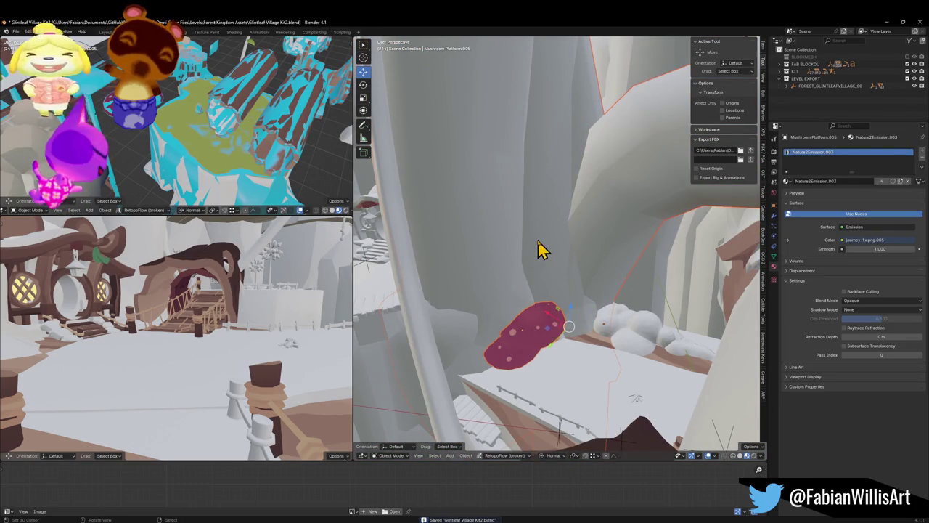
pyautogui.click(605, 245)
pyautogui.click(787, 180)
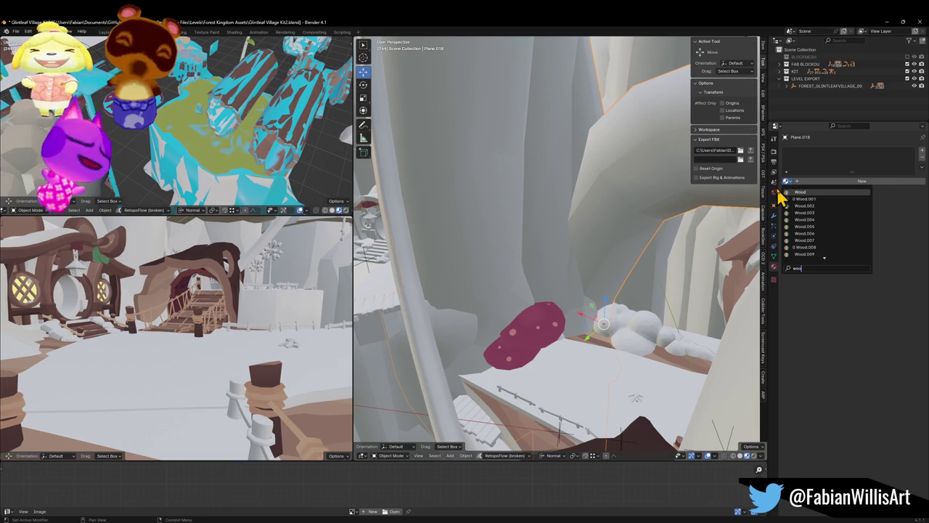
pyautogui.press('Return')
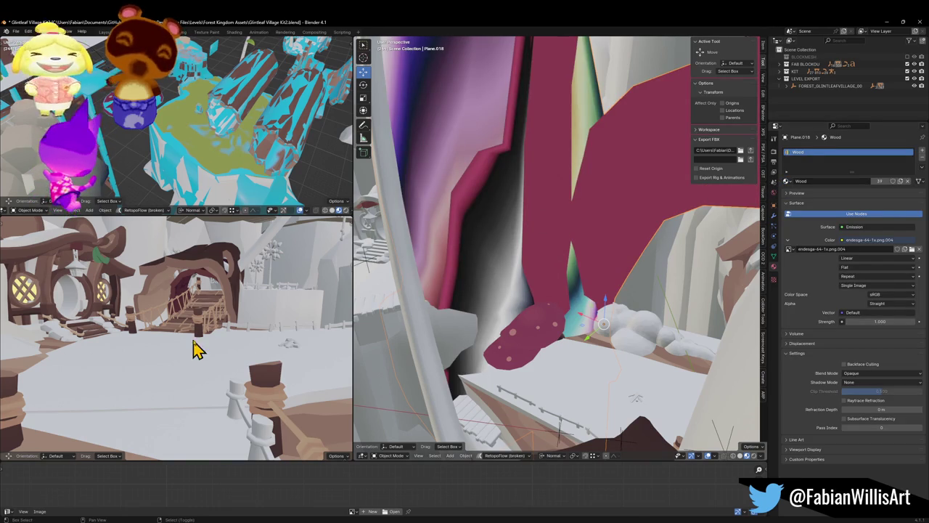
pyautogui.hotkey('shift', '`')
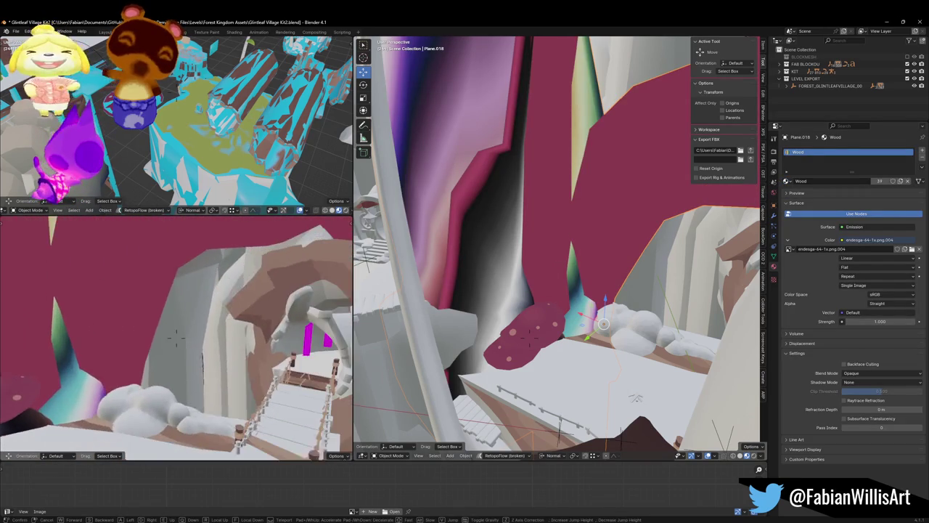
# - Isolate the cliff in local view and move all its UVs onto a brown palette swatch
pyautogui.click(176, 335)
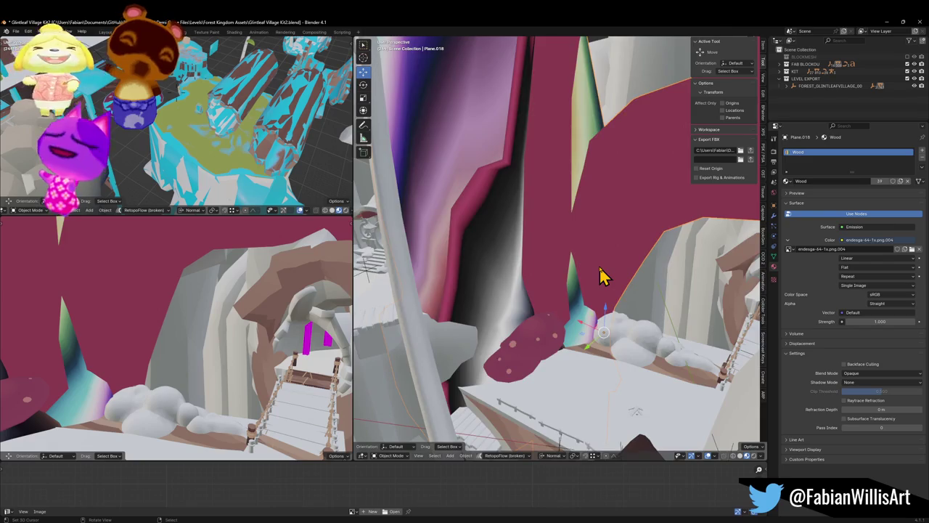
pyautogui.press('/')
pyautogui.scroll(3, 501, 280)
pyautogui.press('Tab')
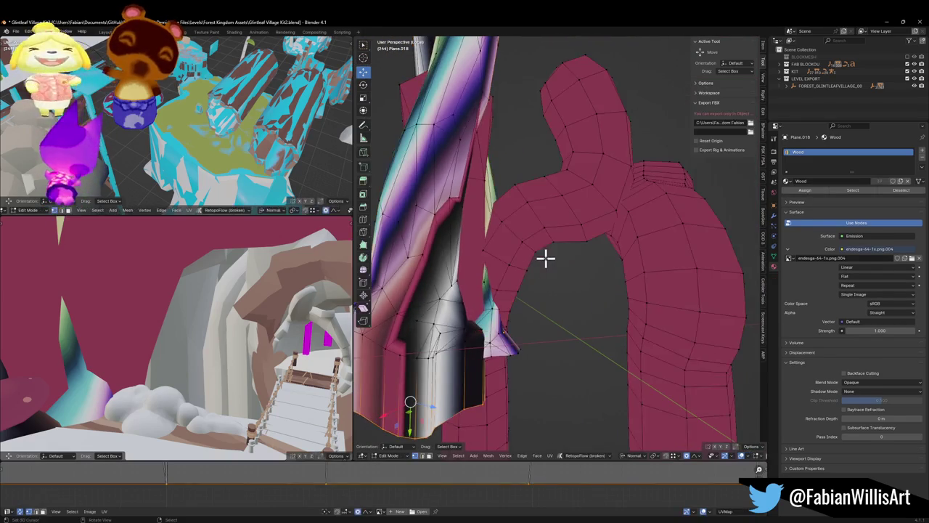
pyautogui.press('a')
pyautogui.press('g')
pyautogui.click(315, 492)
pyautogui.hotkey('shift', 's')
pyautogui.press('Escape')
pyautogui.press('g')
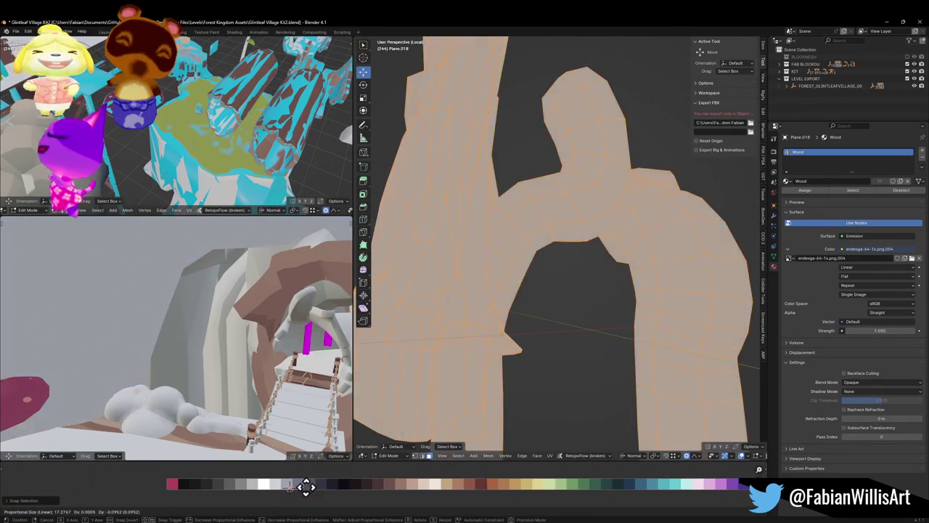
pyautogui.press('w')
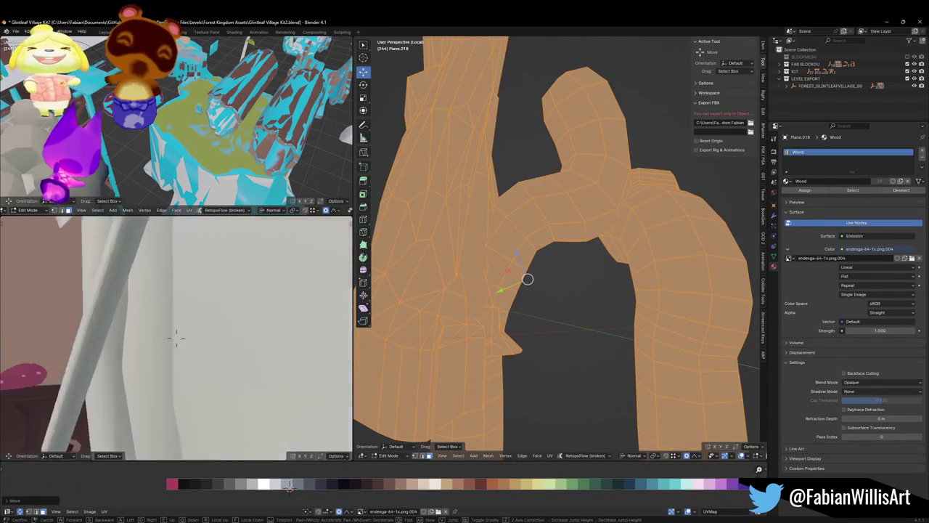
pyautogui.press('w')
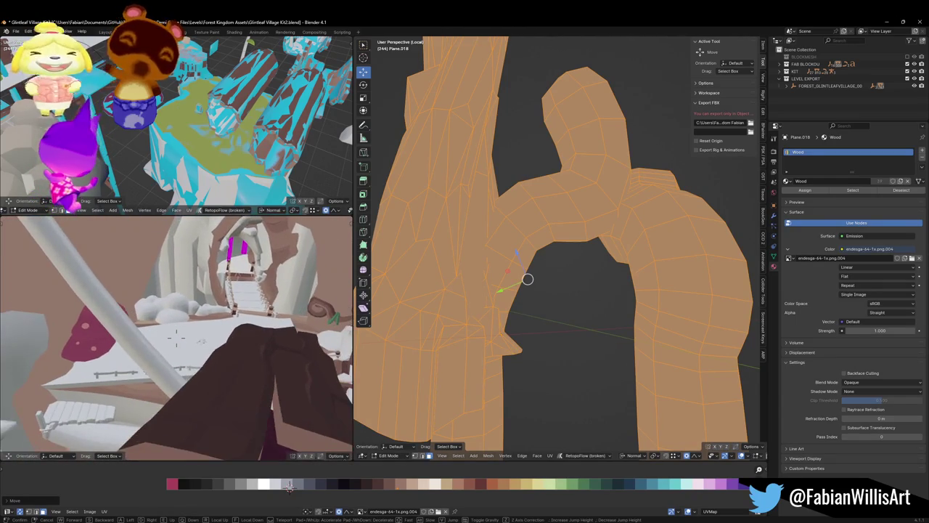
pyautogui.click(214, 356)
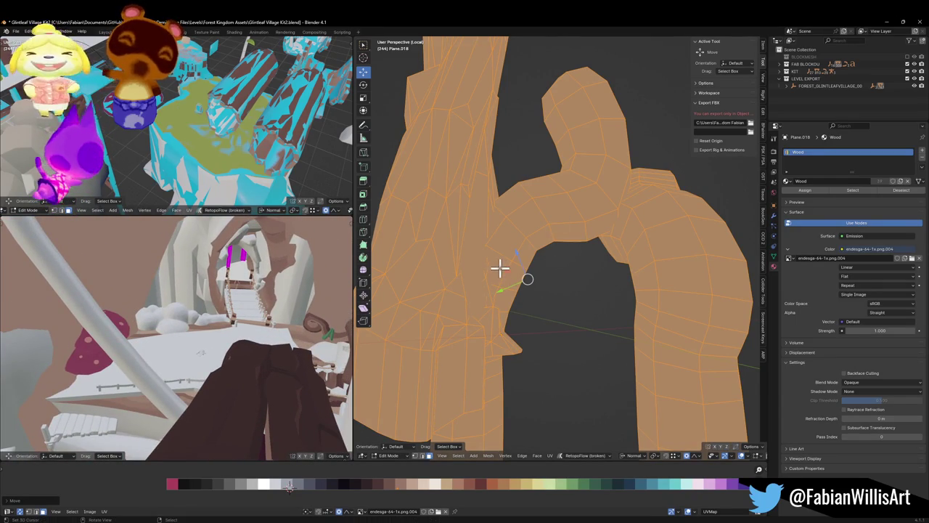
# - Select faces with a normal similar to one cliff face, threshold about 0.37
pyautogui.hotkey('alt', 'a')
pyautogui.click(553, 234)
pyautogui.press('q')
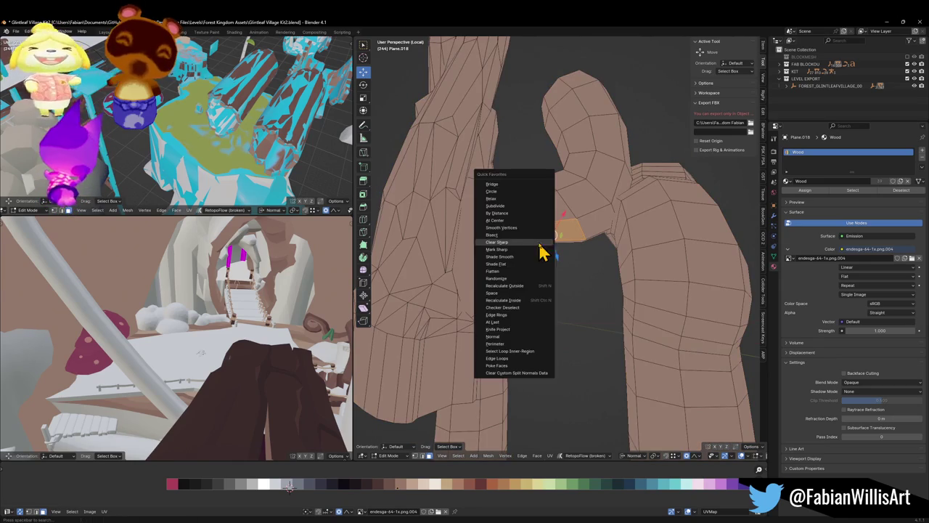
pyautogui.click(506, 340)
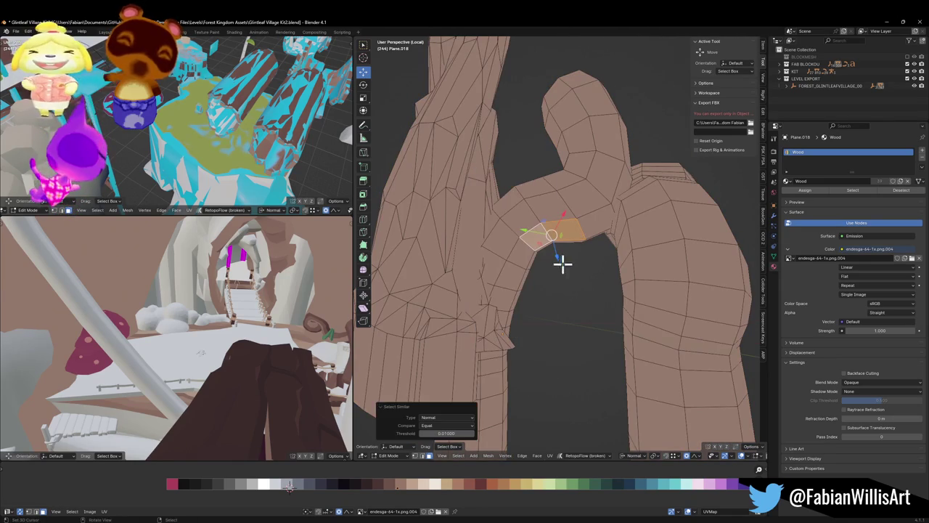
pyautogui.moveTo(446, 433); pyautogui.dragTo(474, 432)
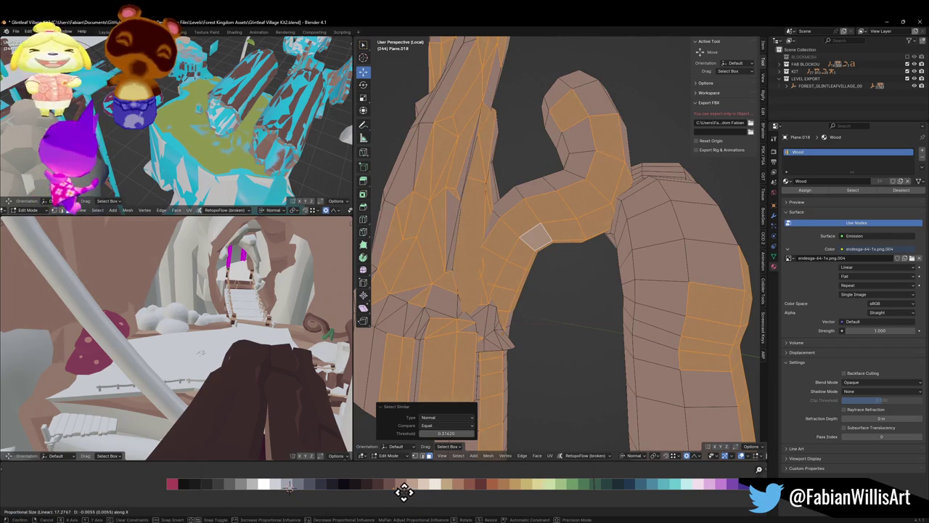
pyautogui.hotkey('shift', '`')
pyautogui.press('w')
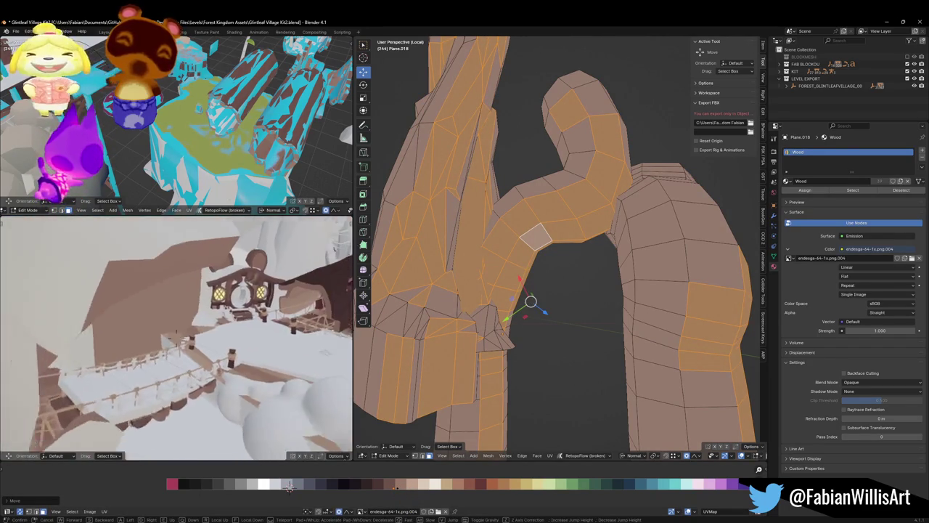
pyautogui.press('w')
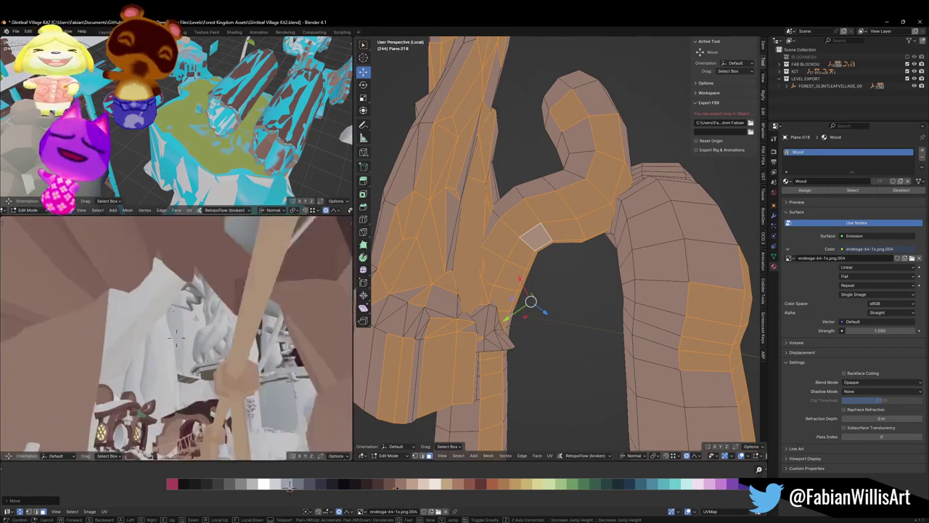
pyautogui.press('w')
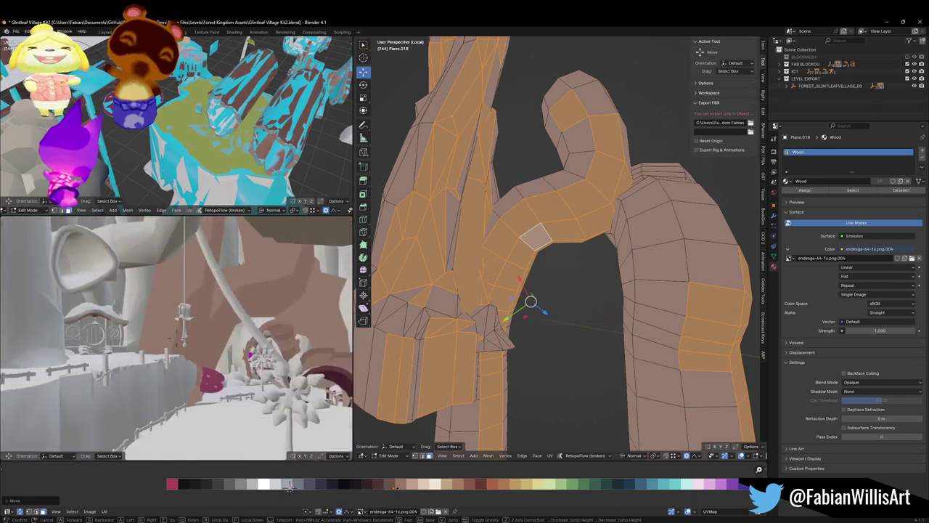
pyautogui.press('w')
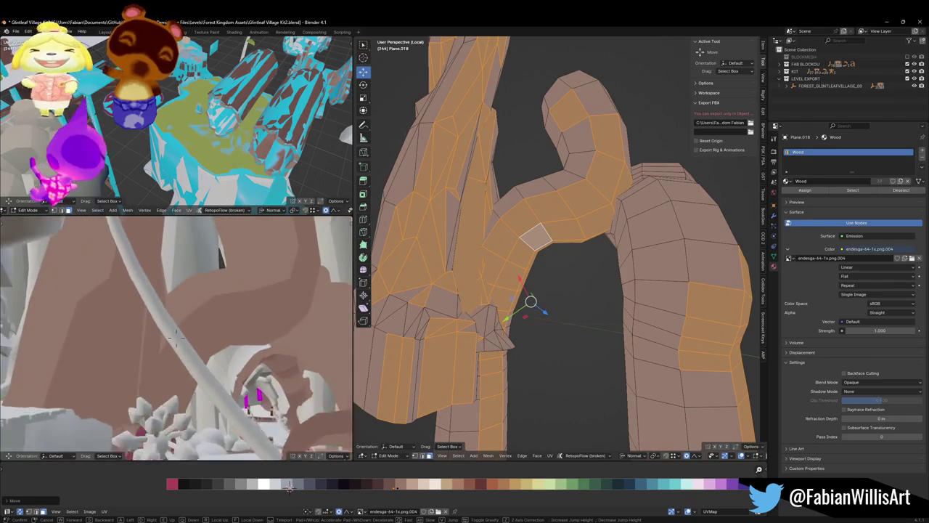
pyautogui.press('w')
pyautogui.click(174, 335)
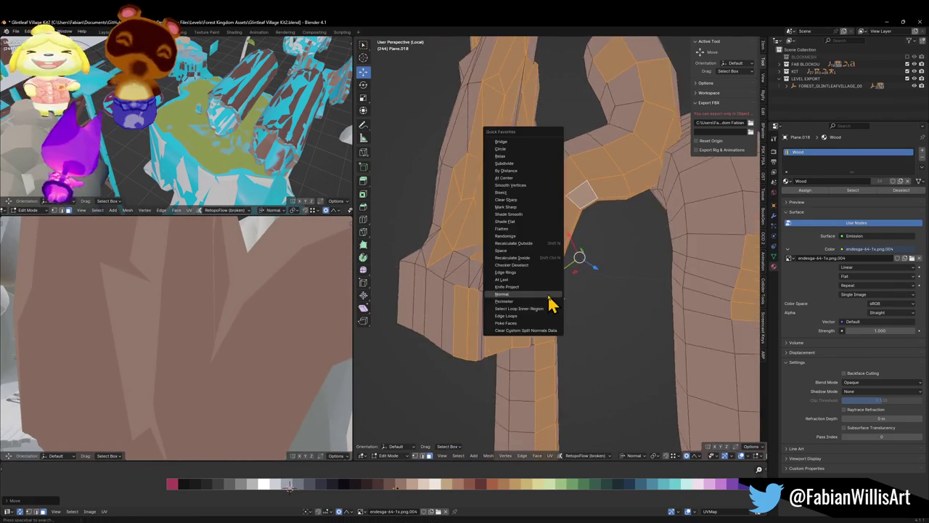
# - Reselect faces with similar normals using a 0.12120 threshold
pyautogui.hotkey('shift', 'g')
pyautogui.click(548, 296)
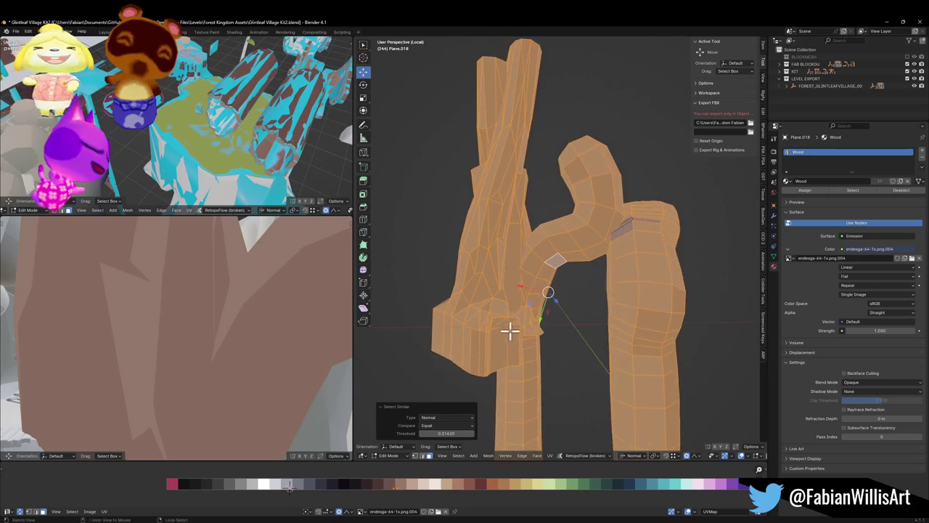
pyautogui.hotkey('ctrl', 'z')
pyautogui.hotkey('shift', 'g')
pyautogui.click(518, 369)
pyautogui.moveTo(438, 432)
pyautogui.mouseDown()
pyautogui.moveTo(422, 432)
pyautogui.moveTo(431, 431)
pyautogui.moveTo(412, 452)
pyautogui.mouseUp()
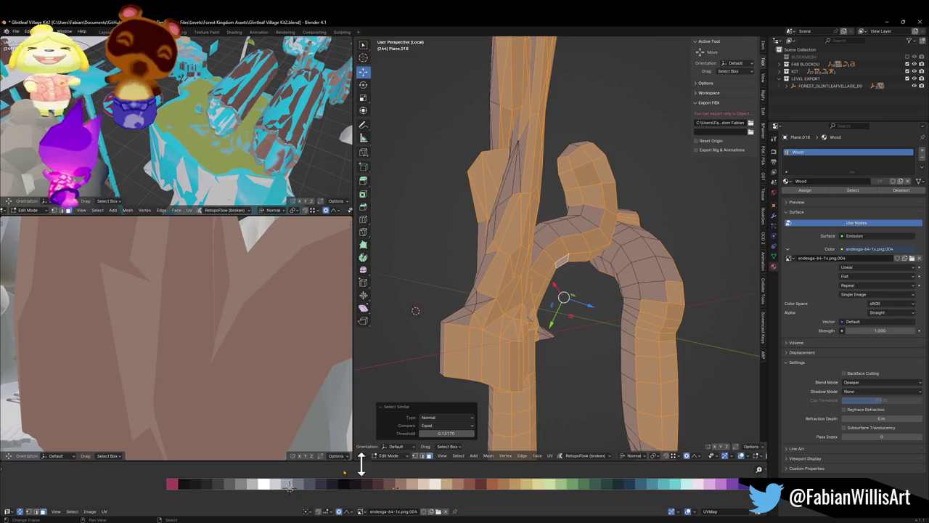
# - Shrink the selected faces' UVs and shift them along X on the palette
pyautogui.press('s')
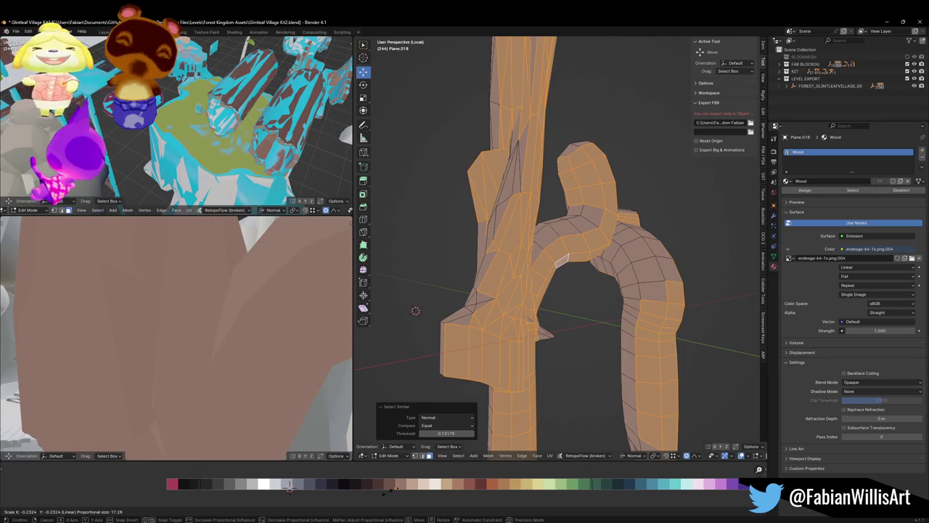
pyautogui.press('Return')
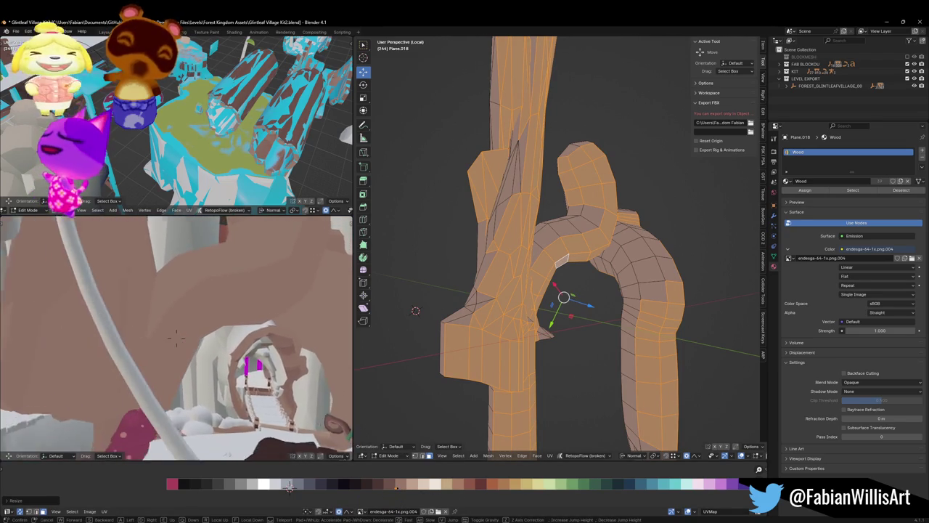
pyautogui.press('g')
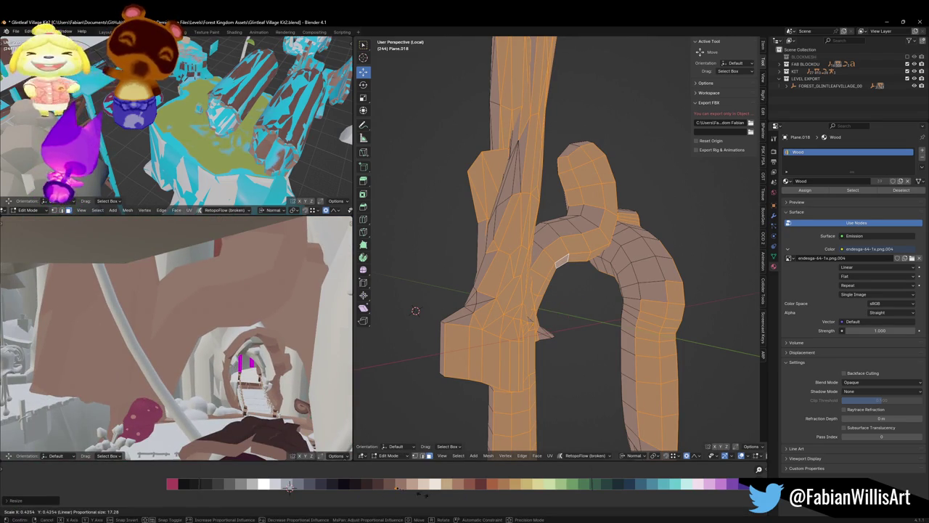
pyautogui.press('x')
pyautogui.click(369, 486)
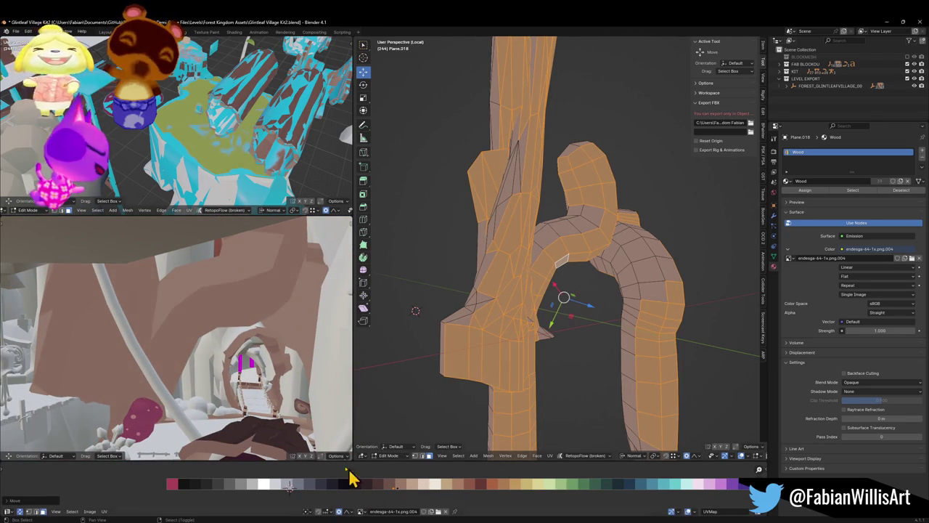
pyautogui.hotkey('shift', '`')
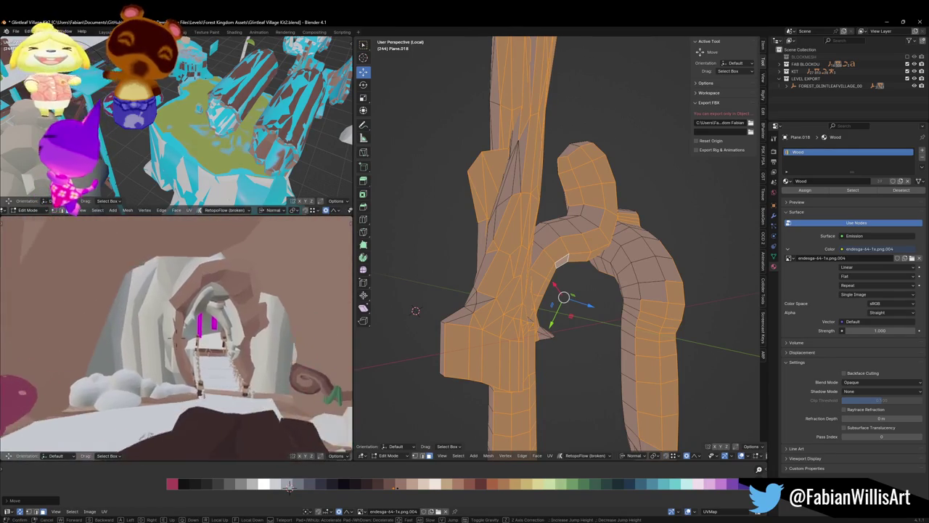
pyautogui.press('w')
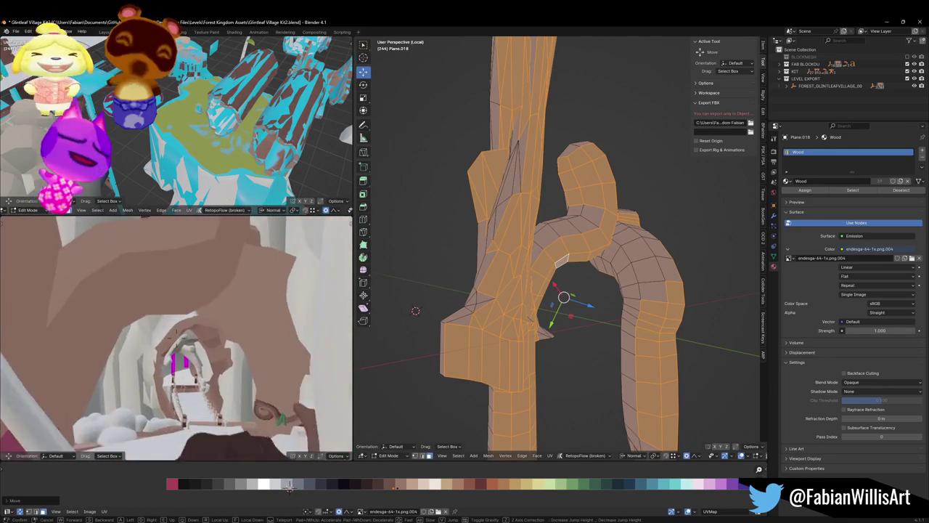
pyautogui.click(519, 313)
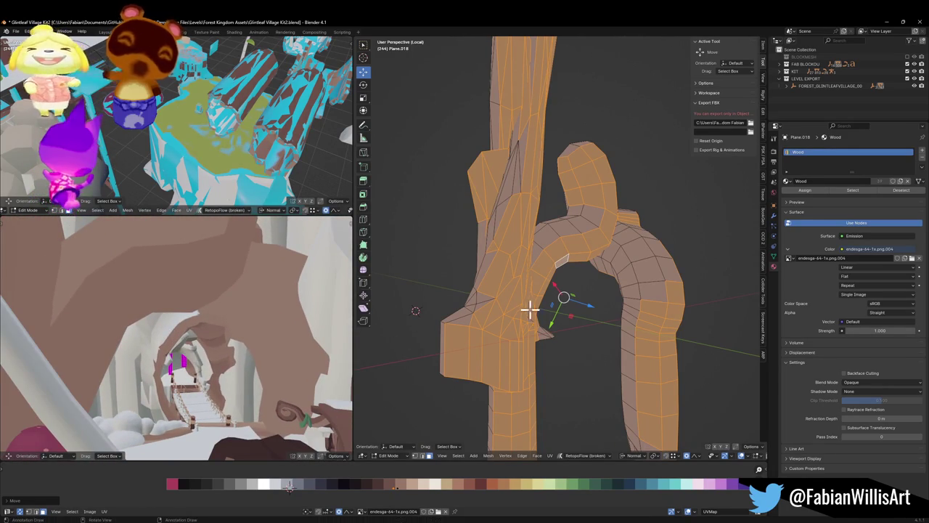
# - Proportionally move all the mesh's UVs to a darker brown and return to Object Mode
pyautogui.hotkey('alt', 'a')
pyautogui.press('a')
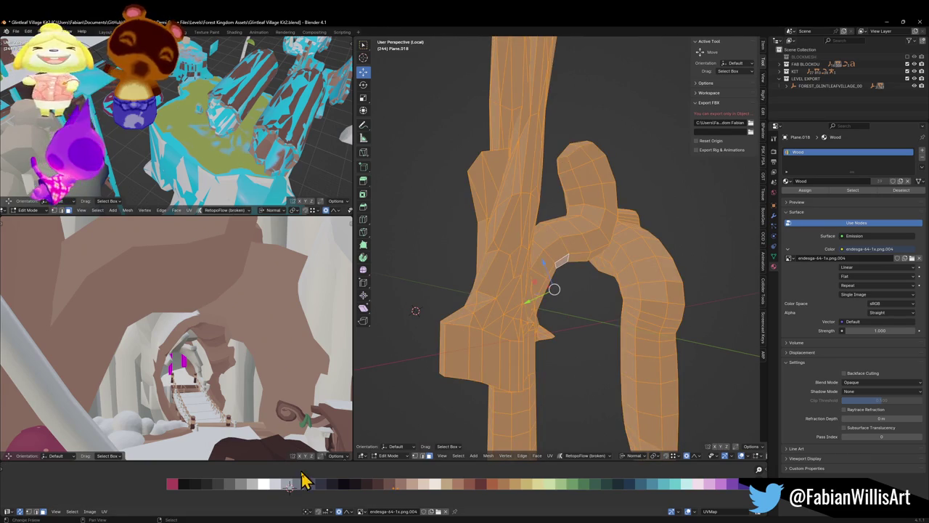
pyautogui.press('g')
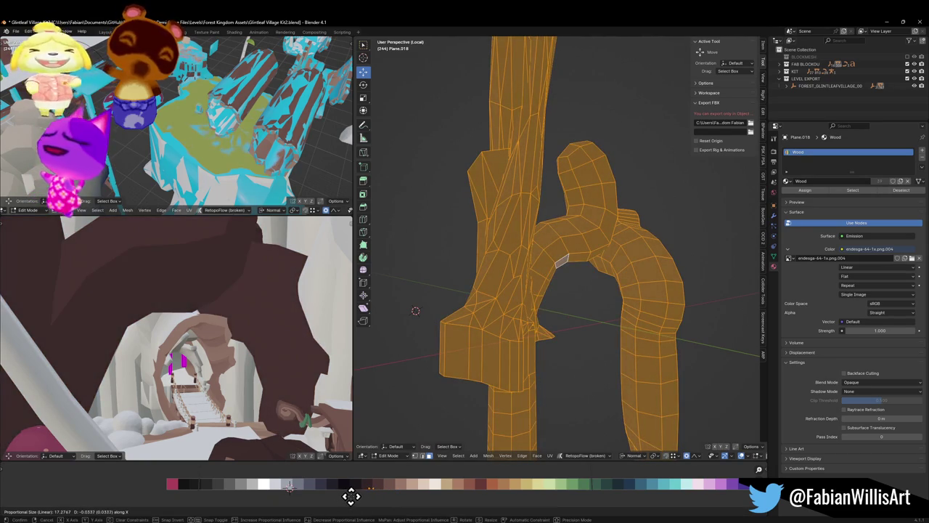
pyautogui.click(351, 496)
pyautogui.scroll(4, 268, 326)
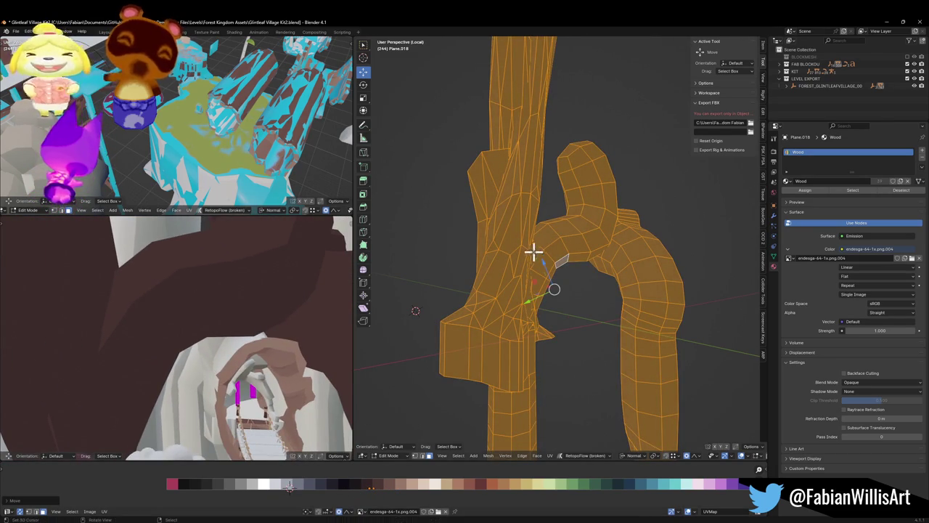
pyautogui.hotkey('alt', 'a')
pyautogui.press('Tab')
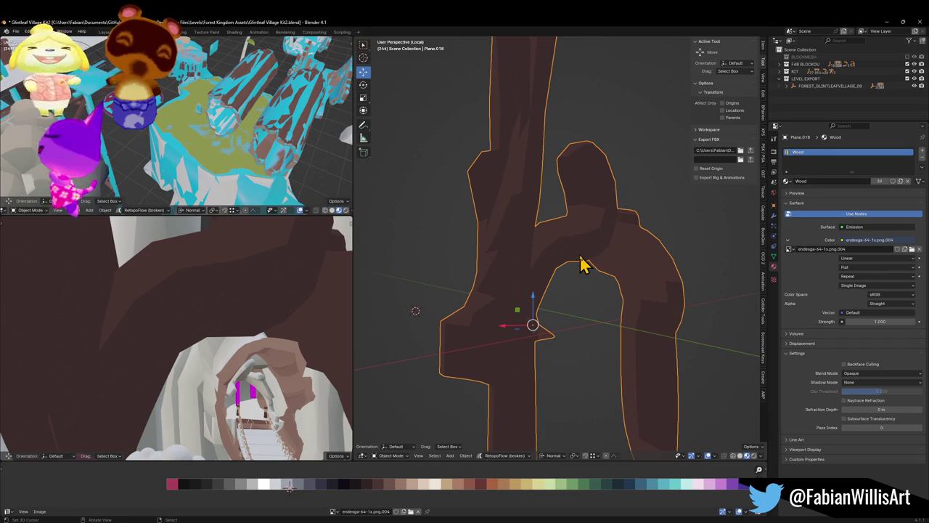
# - Assign the Wood.001 material to Plane.018
pyautogui.click(788, 181)
pyautogui.write('w')
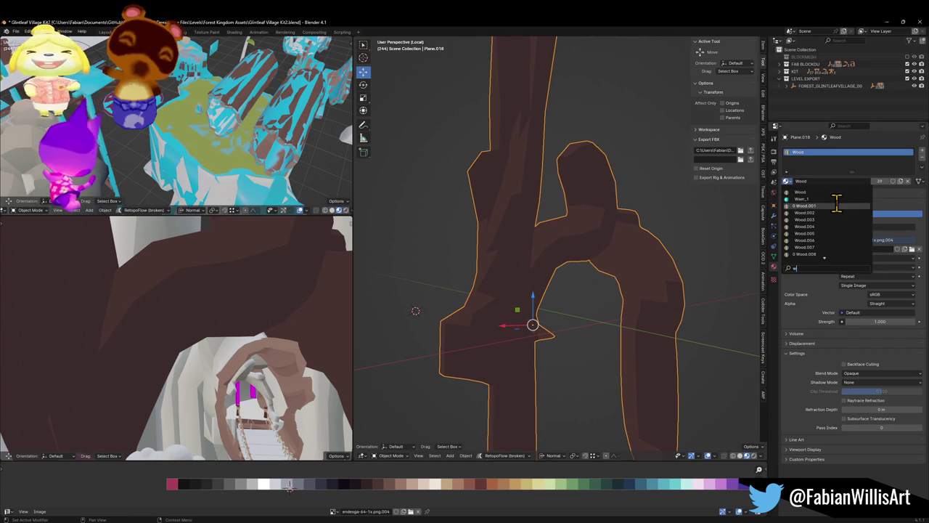
pyautogui.click(838, 206)
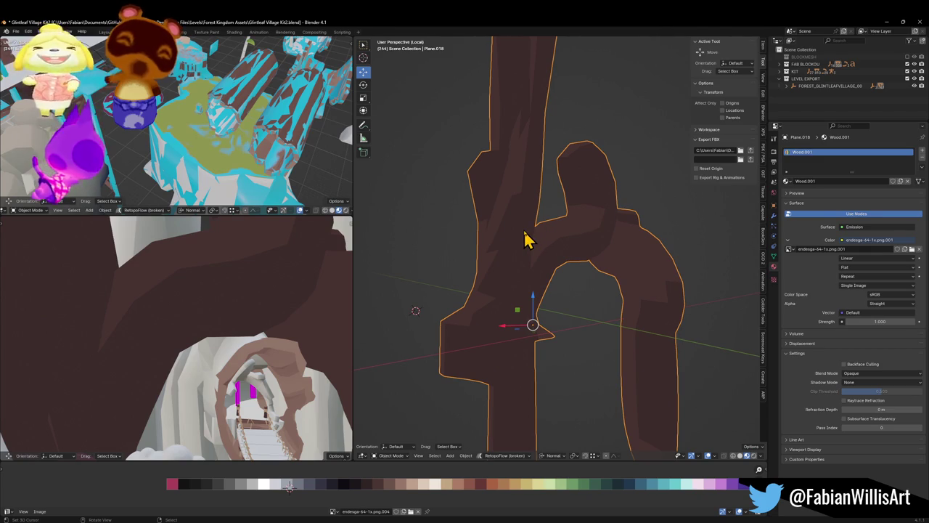
# - Exit local view, select FOREST_GLINTLEAFVILLAGE_00 and save Glintleaf Village Kit2.blend
pyautogui.press('KP_Divide')
pyautogui.scroll(-5, 627, 332)
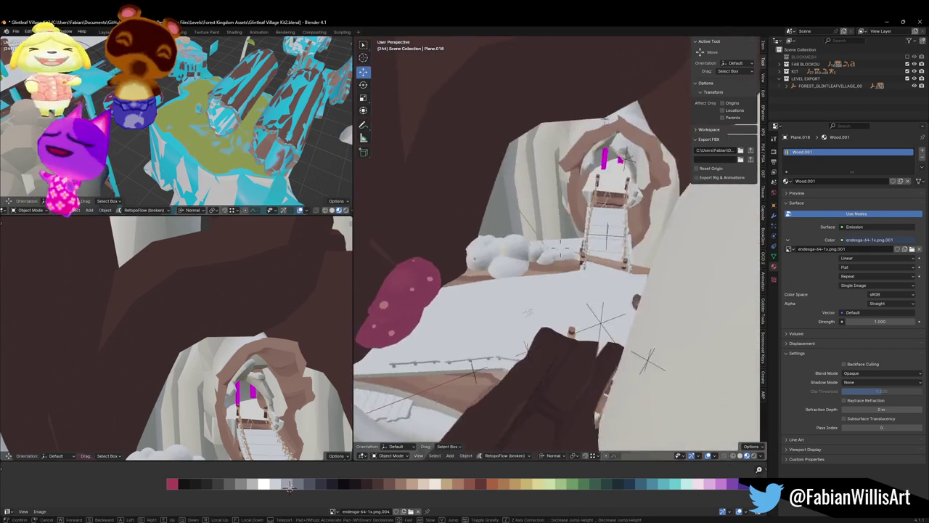
pyautogui.click(598, 322)
pyautogui.hotkey('ctrl', 's')
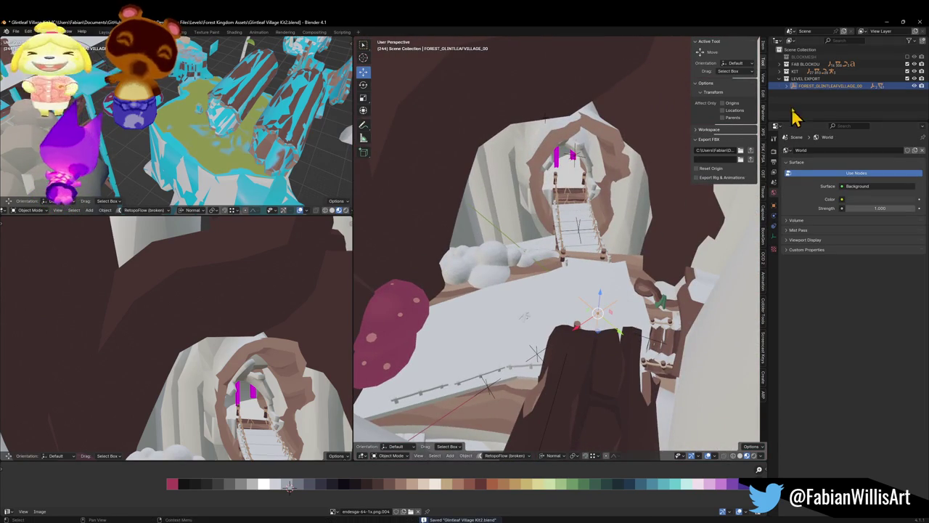
pyautogui.click(592, 233)
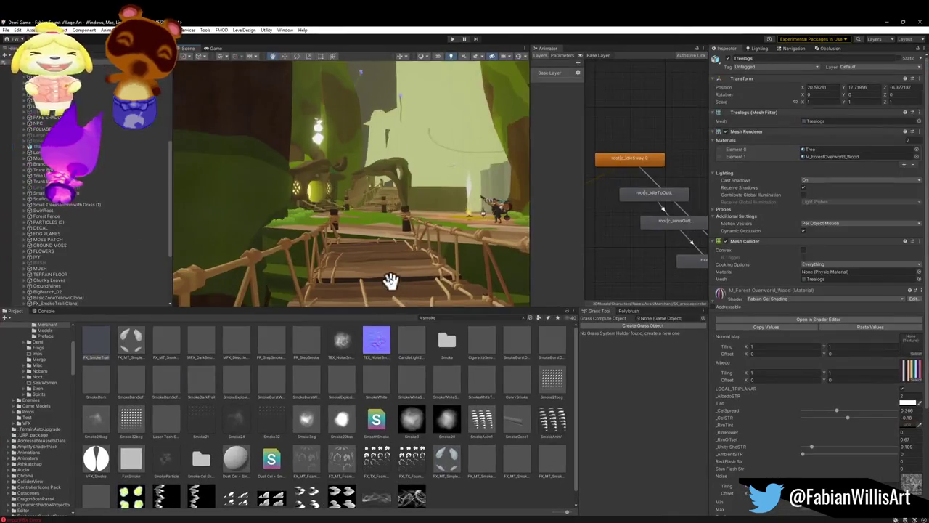
# - Orbit the scene view toward the tree trunk
pyautogui.moveTo(386, 276)
pyautogui.mouseDown()
pyautogui.moveTo(428, 261)
pyautogui.moveTo(460, 220)
pyautogui.moveTo(506, 251)
pyautogui.moveTo(481, 263)
pyautogui.moveTo(525, 274)
pyautogui.moveTo(297, 216)
pyautogui.moveTo(315, 242)
pyautogui.moveTo(385, 252)
pyautogui.moveTo(446, 239)
pyautogui.moveTo(443, 228)
pyautogui.moveTo(375, 255)
pyautogui.moveTo(186, 269)
pyautogui.moveTo(326, 181)
pyautogui.moveTo(409, 263)
pyautogui.mouseUp()
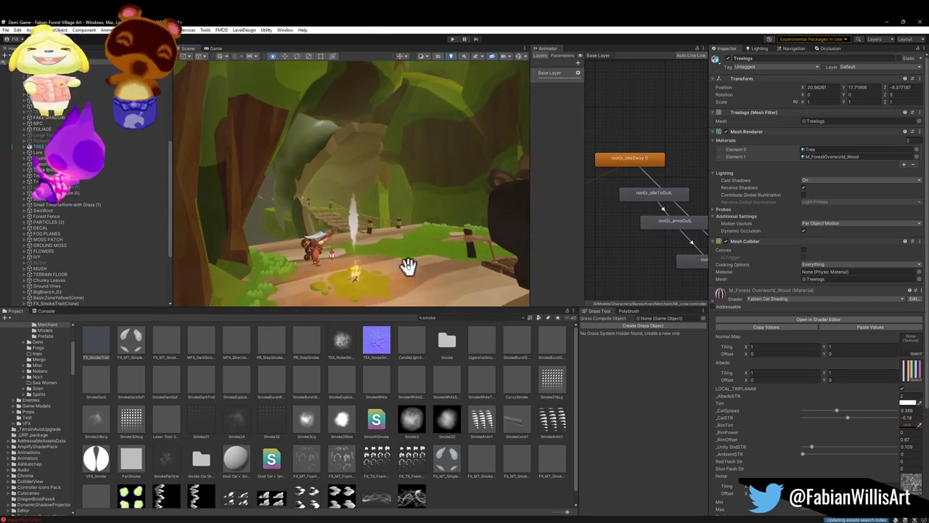
# - Select tree platform Plane.018 and drag its Fabian Forest Tri Test 4 material into the scene
pyautogui.click(438, 161)
pyautogui.moveTo(726, 291)
pyautogui.mouseDown()
pyautogui.moveTo(276, 156)
pyautogui.moveTo(348, 175)
pyautogui.moveTo(283, 179)
pyautogui.moveTo(307, 187)
pyautogui.moveTo(492, 194)
pyautogui.moveTo(450, 189)
pyautogui.moveTo(387, 207)
pyautogui.mouseUp()
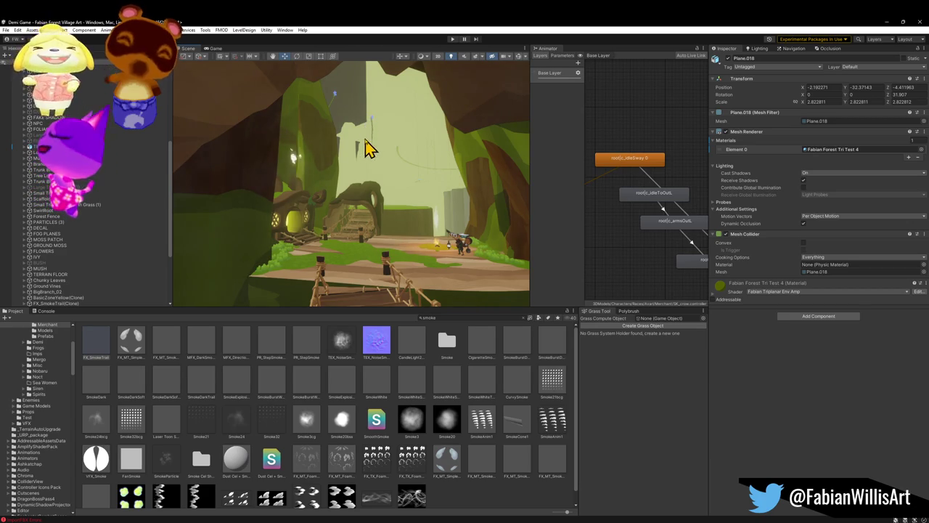
# - Fly to the rope bridge, select cliff Plane.051 and open its Fabian Forest Tri Test 2 material options
pyautogui.moveTo(392, 204)
pyautogui.mouseDown()
pyautogui.moveTo(437, 214)
pyautogui.moveTo(395, 207)
pyautogui.moveTo(398, 217)
pyautogui.mouseUp()
pyautogui.press('w')
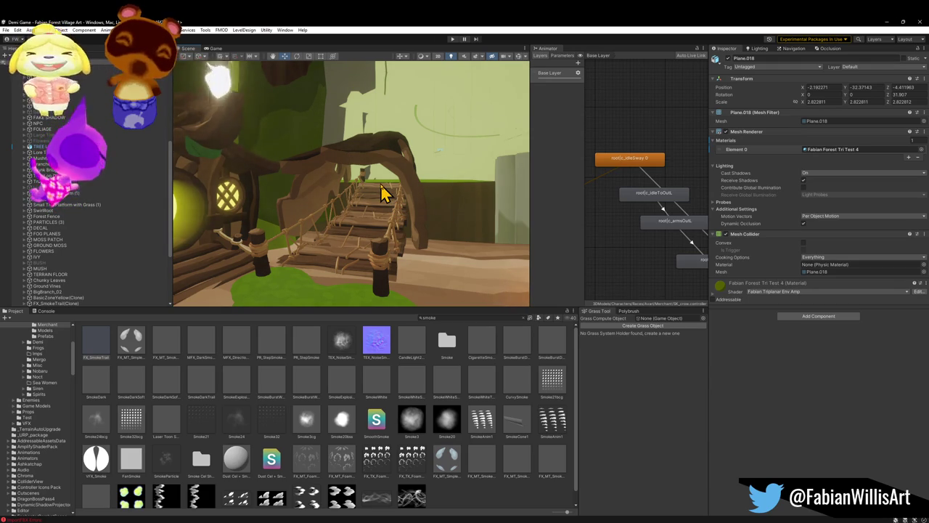
pyautogui.moveTo(382, 192)
pyautogui.mouseDown()
pyautogui.moveTo(425, 182)
pyautogui.moveTo(381, 193)
pyautogui.moveTo(464, 199)
pyautogui.moveTo(324, 195)
pyautogui.moveTo(436, 183)
pyautogui.moveTo(400, 182)
pyautogui.moveTo(427, 168)
pyautogui.moveTo(324, 176)
pyautogui.moveTo(265, 193)
pyautogui.moveTo(279, 231)
pyautogui.mouseUp()
pyautogui.moveTo(281, 268)
pyautogui.mouseDown()
pyautogui.moveTo(381, 259)
pyautogui.moveTo(457, 186)
pyautogui.mouseUp()
pyautogui.click(457, 186)
pyautogui.rightClick(721, 270)
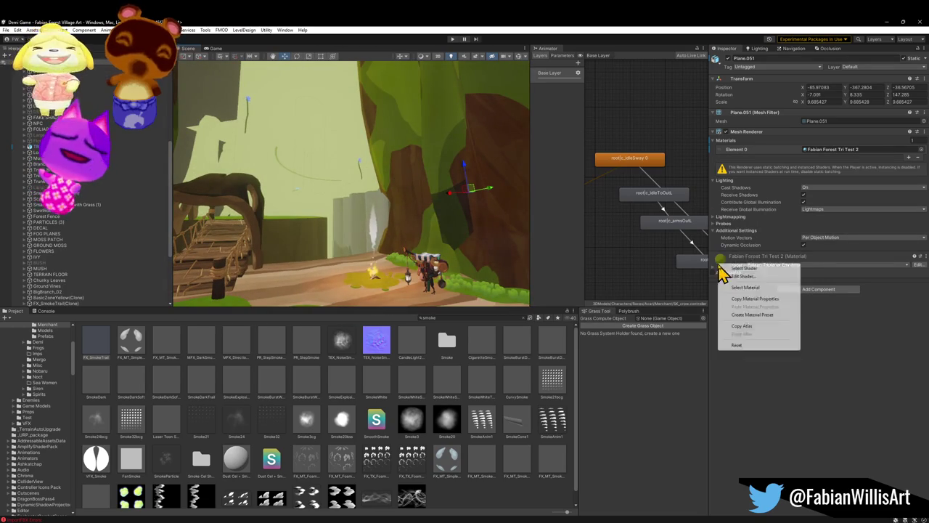
# - Locate the cliff's material in TriPlanar/Materials and try brown and mossy materials on the cliff
pyautogui.click(771, 288)
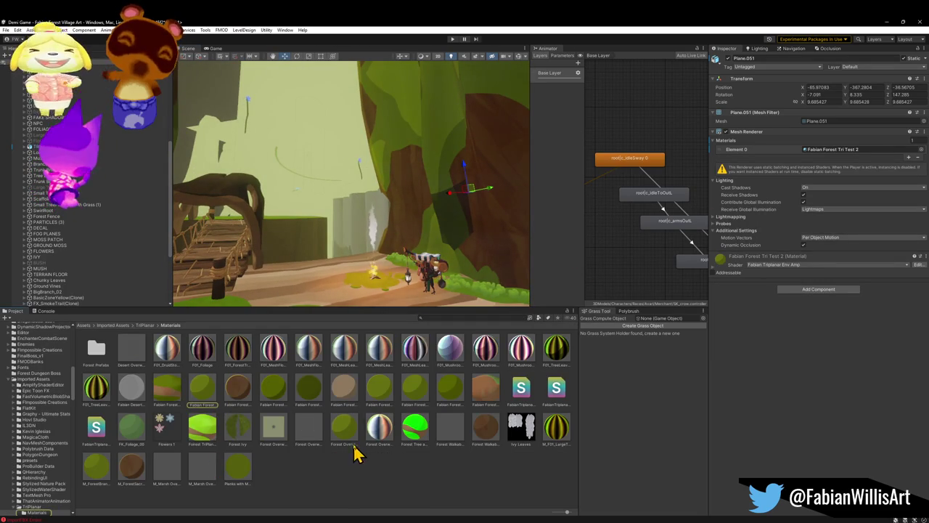
pyautogui.moveTo(268, 359)
pyautogui.mouseDown()
pyautogui.moveTo(492, 253)
pyautogui.moveTo(249, 346)
pyautogui.moveTo(504, 210)
pyautogui.moveTo(464, 224)
pyautogui.mouseUp()
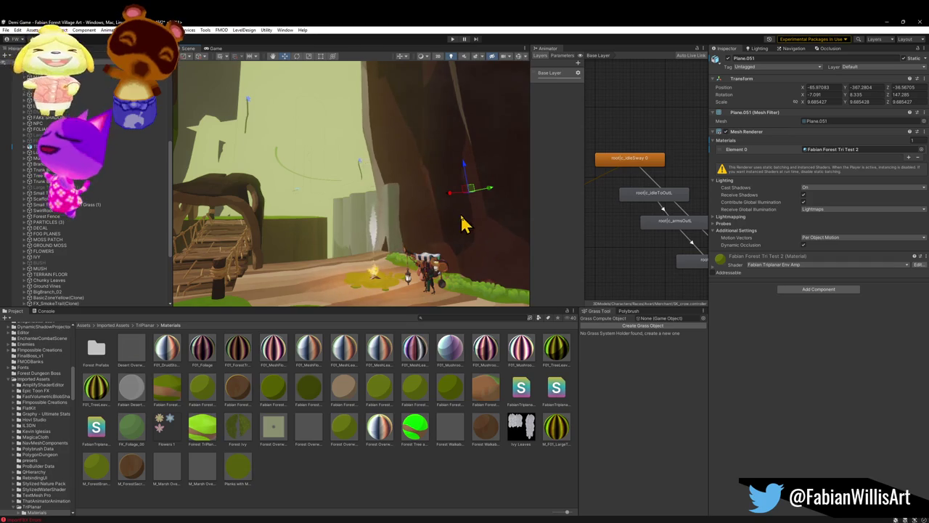
pyautogui.moveTo(228, 373)
pyautogui.mouseDown()
pyautogui.moveTo(539, 218)
pyautogui.moveTo(506, 217)
pyautogui.moveTo(546, 322)
pyautogui.moveTo(497, 222)
pyautogui.moveTo(495, 243)
pyautogui.mouseUp()
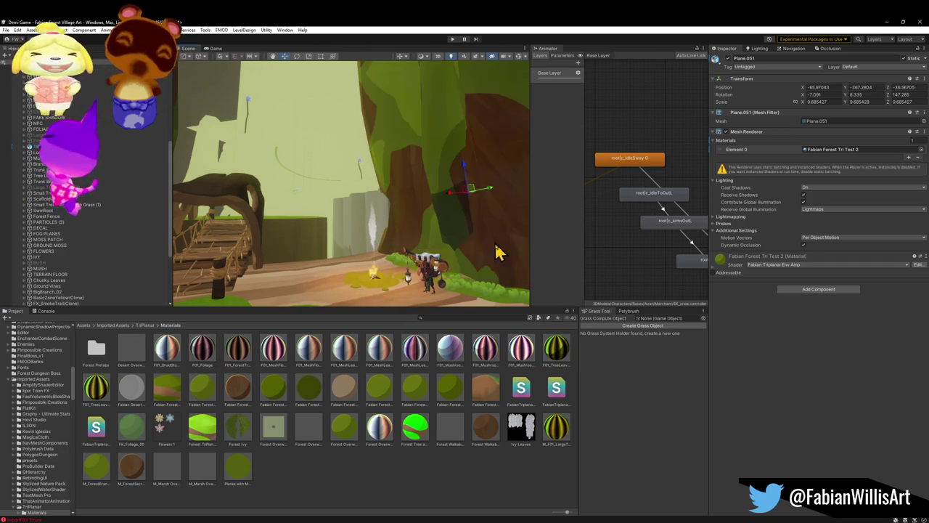
pyautogui.moveTo(522, 352)
pyautogui.mouseDown()
pyautogui.moveTo(519, 211)
pyautogui.moveTo(504, 225)
pyautogui.mouseUp()
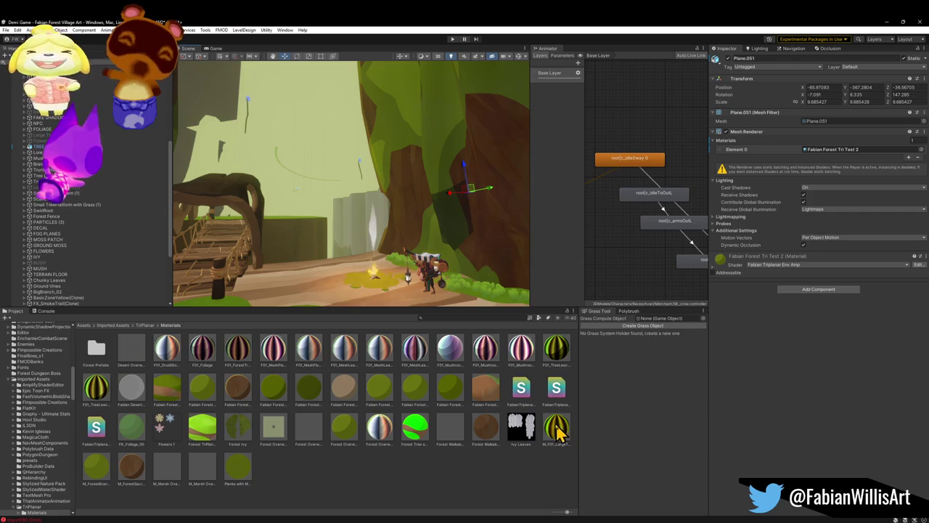
pyautogui.moveTo(479, 353)
pyautogui.mouseDown()
pyautogui.moveTo(444, 289)
pyautogui.moveTo(508, 225)
pyautogui.moveTo(374, 316)
pyautogui.mouseUp()
pyautogui.moveTo(312, 360)
pyautogui.mouseDown()
pyautogui.moveTo(501, 215)
pyautogui.moveTo(434, 251)
pyautogui.mouseUp()
pyautogui.moveTo(260, 361); pyautogui.dragTo(468, 202)
# - Try more brown and green materials on the cliff wall and near the lantern house
pyautogui.scroll(6, 332, 228)
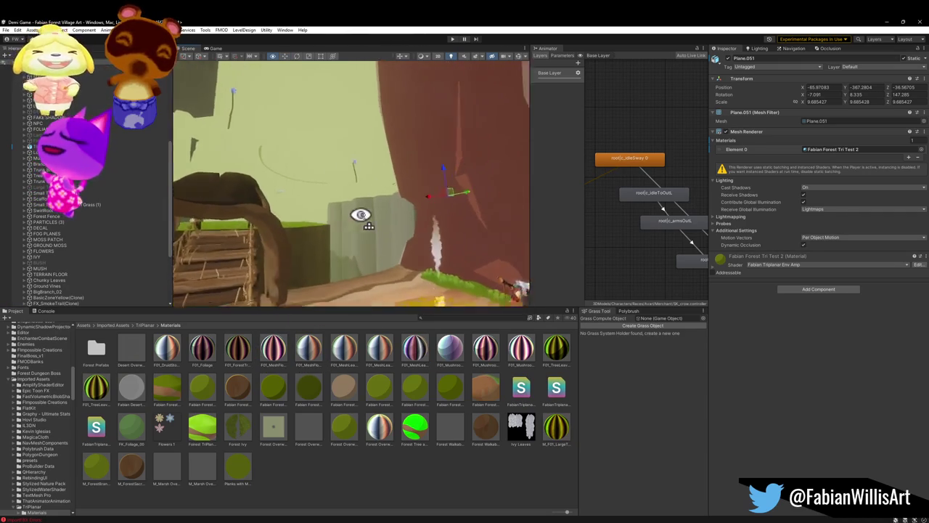
pyautogui.moveTo(372, 210)
pyautogui.mouseDown()
pyautogui.moveTo(596, 239)
pyautogui.moveTo(327, 191)
pyautogui.moveTo(394, 177)
pyautogui.moveTo(396, 201)
pyautogui.moveTo(423, 182)
pyautogui.moveTo(460, 188)
pyautogui.moveTo(368, 193)
pyautogui.moveTo(294, 211)
pyautogui.moveTo(324, 222)
pyautogui.mouseUp()
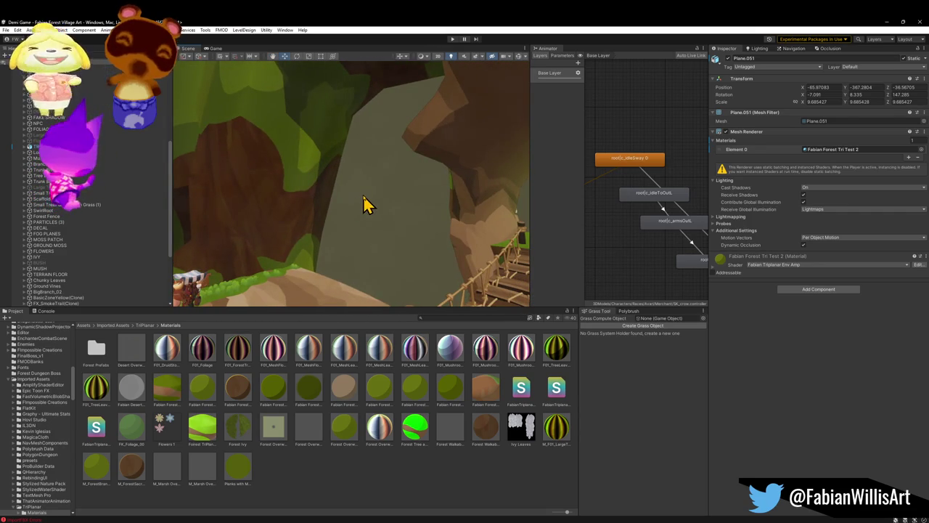
pyautogui.moveTo(483, 385)
pyautogui.mouseDown()
pyautogui.moveTo(228, 183)
pyautogui.moveTo(231, 170)
pyautogui.mouseUp()
pyautogui.moveTo(347, 201)
pyautogui.mouseDown()
pyautogui.moveTo(225, 155)
pyautogui.moveTo(312, 199)
pyautogui.moveTo(220, 184)
pyautogui.moveTo(259, 193)
pyautogui.moveTo(203, 197)
pyautogui.moveTo(265, 207)
pyautogui.moveTo(206, 182)
pyautogui.moveTo(128, 186)
pyautogui.moveTo(233, 212)
pyautogui.moveTo(226, 196)
pyautogui.moveTo(255, 182)
pyautogui.moveTo(247, 184)
pyautogui.mouseUp()
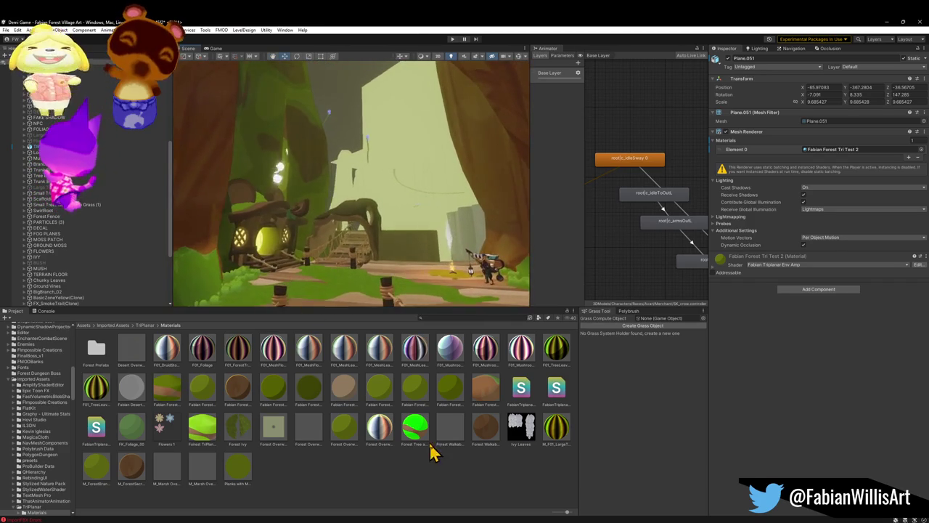
pyautogui.moveTo(419, 430)
pyautogui.mouseDown()
pyautogui.moveTo(261, 135)
pyautogui.moveTo(211, 428)
pyautogui.moveTo(235, 148)
pyautogui.moveTo(249, 140)
pyautogui.moveTo(275, 166)
pyautogui.moveTo(256, 129)
pyautogui.moveTo(353, 177)
pyautogui.moveTo(296, 172)
pyautogui.moveTo(353, 189)
pyautogui.mouseUp()
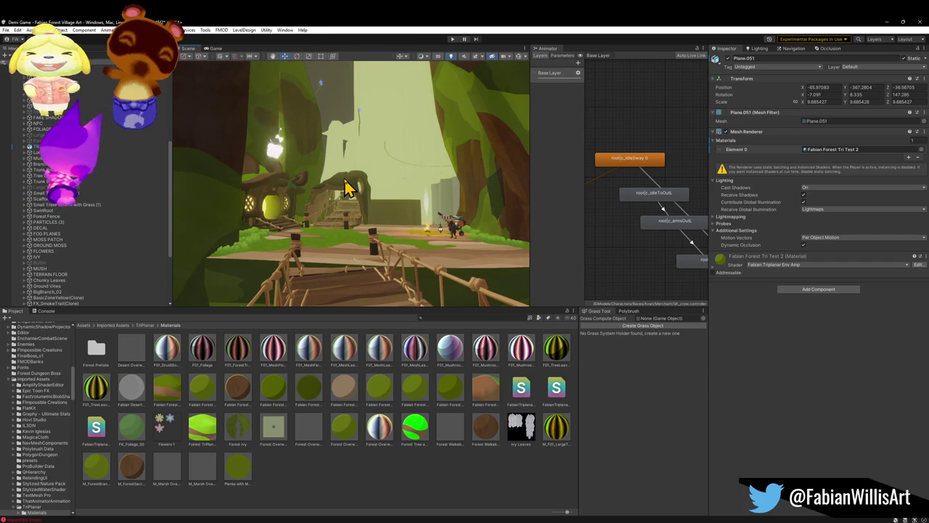
pyautogui.moveTo(374, 173)
pyautogui.mouseDown()
pyautogui.moveTo(363, 197)
pyautogui.moveTo(431, 199)
pyautogui.moveTo(414, 213)
pyautogui.moveTo(475, 208)
pyautogui.mouseUp()
pyautogui.click(458, 233)
pyautogui.press('f')
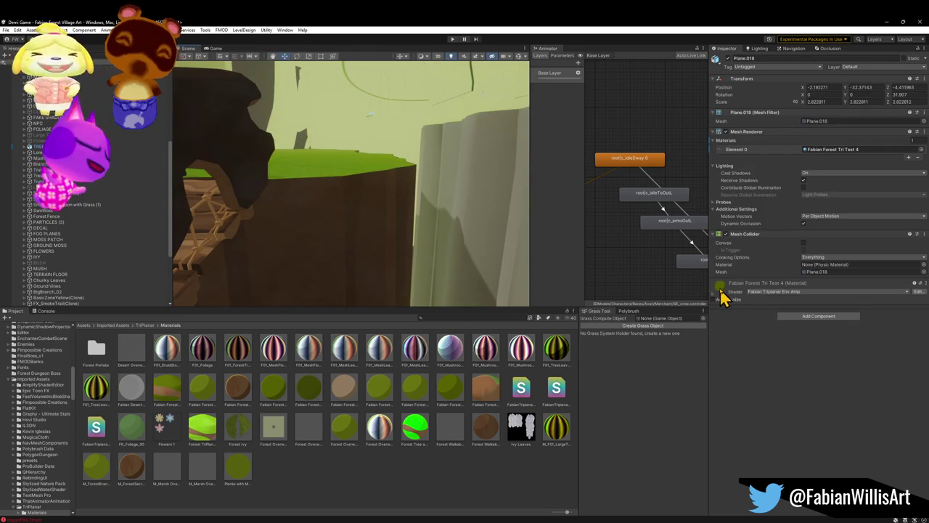
pyautogui.moveTo(269, 263)
pyautogui.mouseDown()
pyautogui.moveTo(375, 257)
pyautogui.moveTo(353, 264)
pyautogui.moveTo(452, 228)
pyautogui.moveTo(332, 230)
pyautogui.moveTo(203, 249)
pyautogui.moveTo(326, 249)
pyautogui.moveTo(452, 220)
pyautogui.moveTo(411, 198)
pyautogui.moveTo(391, 172)
pyautogui.moveTo(621, 234)
pyautogui.moveTo(633, 228)
pyautogui.moveTo(618, 201)
pyautogui.moveTo(660, 210)
pyautogui.moveTo(504, 227)
pyautogui.mouseUp()
pyautogui.click(719, 289)
pyautogui.moveTo(711, 292)
pyautogui.mouseDown()
pyautogui.moveTo(376, 245)
pyautogui.moveTo(414, 253)
pyautogui.mouseUp()
pyautogui.moveTo(599, 274); pyautogui.dragTo(453, 271)
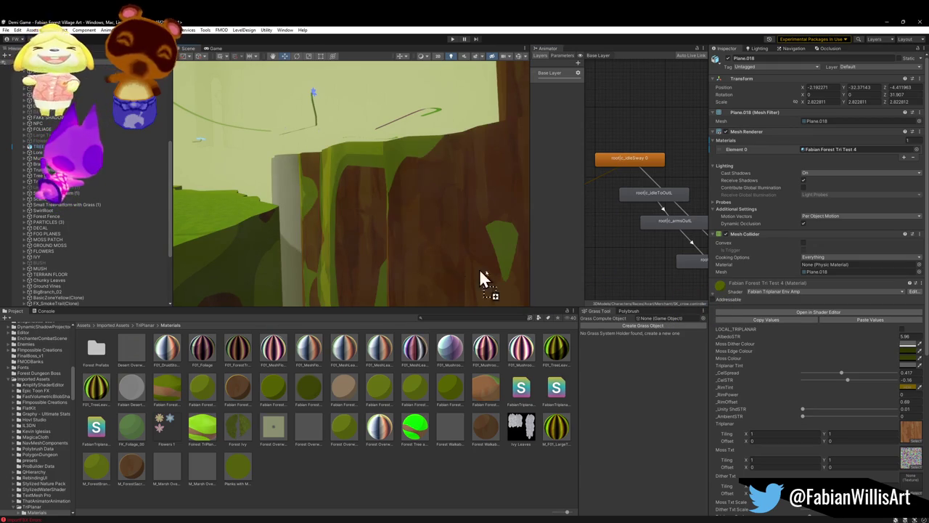
pyautogui.moveTo(286, 209)
pyautogui.mouseDown()
pyautogui.moveTo(259, 224)
pyautogui.moveTo(164, 223)
pyautogui.moveTo(257, 207)
pyautogui.mouseUp()
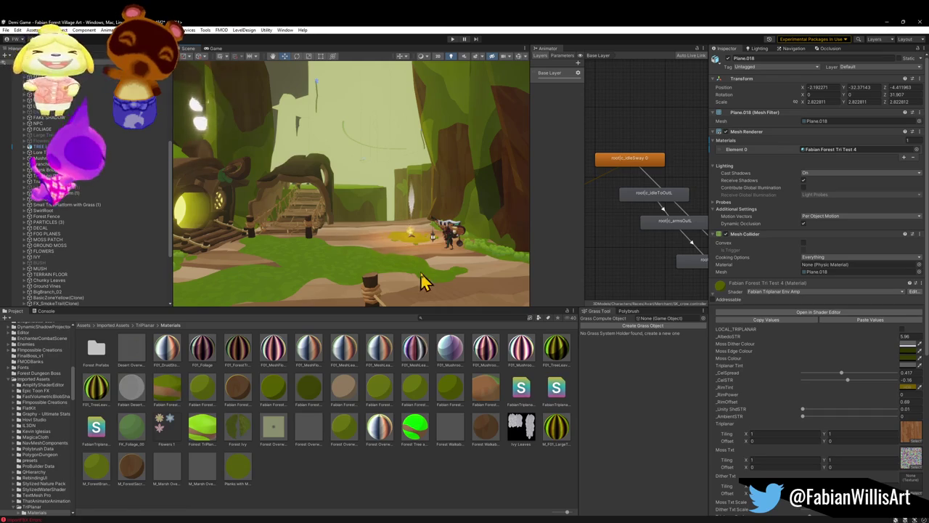
pyautogui.moveTo(400, 265)
pyautogui.mouseDown()
pyautogui.moveTo(391, 250)
pyautogui.moveTo(407, 266)
pyautogui.moveTo(409, 298)
pyautogui.moveTo(411, 262)
pyautogui.moveTo(303, 243)
pyautogui.moveTo(289, 254)
pyautogui.moveTo(346, 292)
pyautogui.moveTo(415, 293)
pyautogui.moveTo(377, 292)
pyautogui.moveTo(342, 325)
pyautogui.mouseUp()
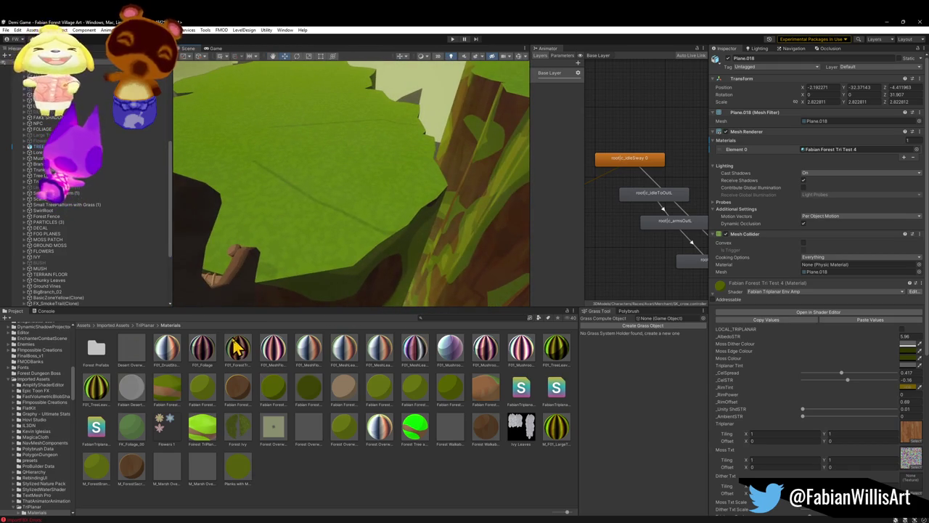
pyautogui.moveTo(161, 348)
pyautogui.mouseDown()
pyautogui.moveTo(280, 232)
pyautogui.moveTo(559, 348)
pyautogui.moveTo(431, 302)
pyautogui.moveTo(325, 227)
pyautogui.mouseUp()
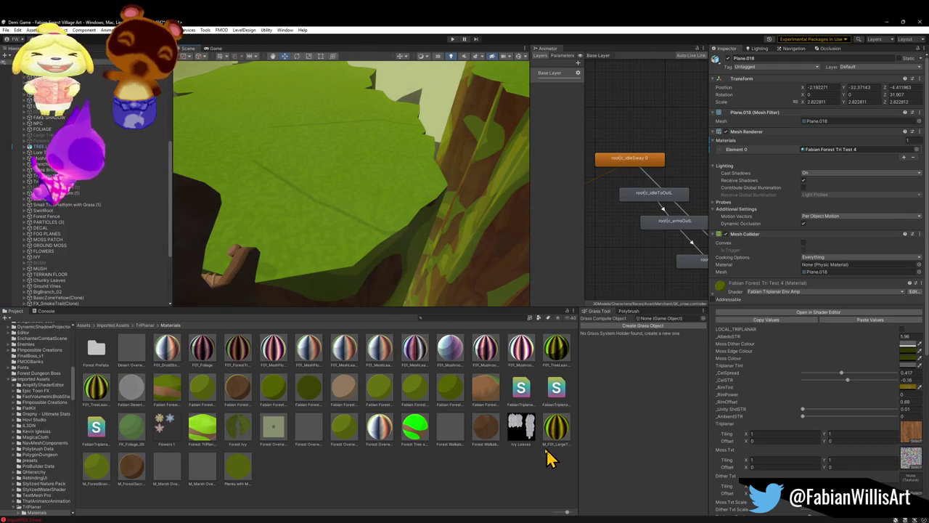
pyautogui.moveTo(453, 436); pyautogui.dragTo(345, 240)
pyautogui.moveTo(526, 416); pyautogui.dragTo(331, 206)
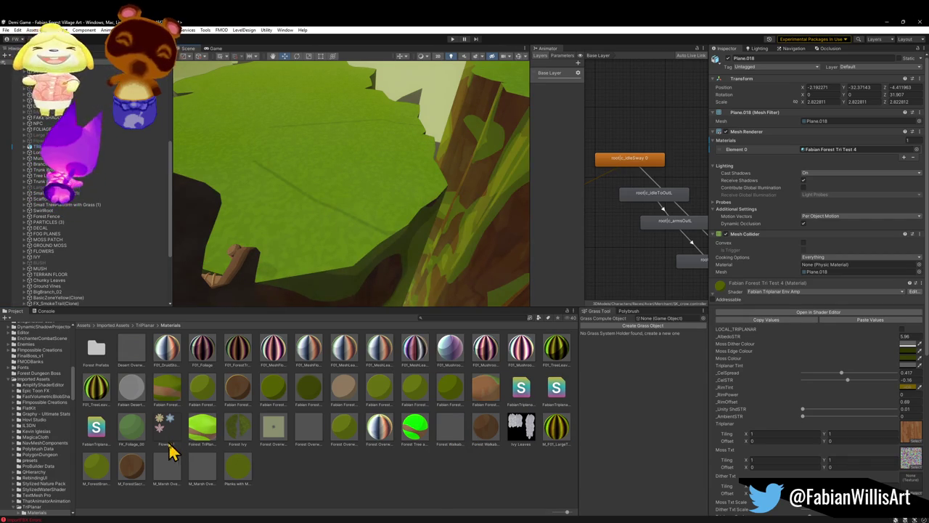
pyautogui.moveTo(99, 393); pyautogui.dragTo(337, 215)
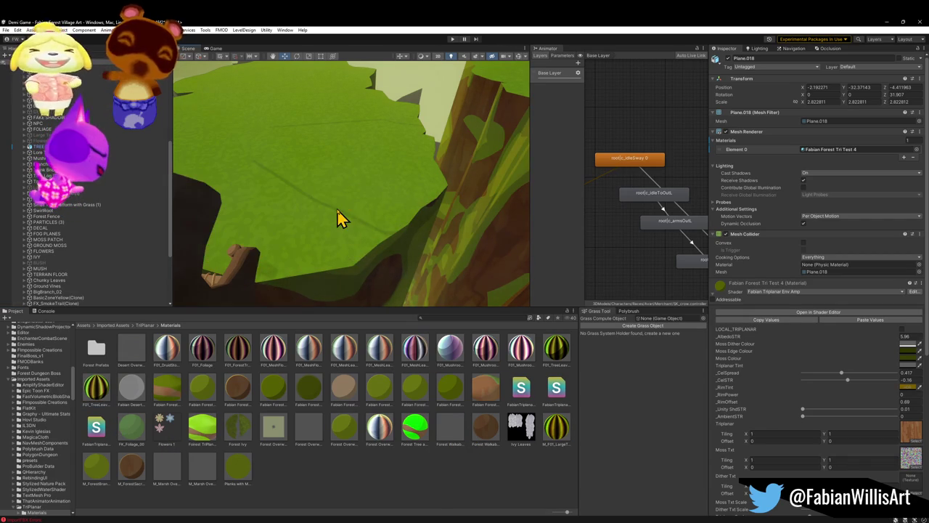
pyautogui.moveTo(524, 361)
pyautogui.mouseDown()
pyautogui.moveTo(338, 196)
pyautogui.moveTo(437, 294)
pyautogui.mouseUp()
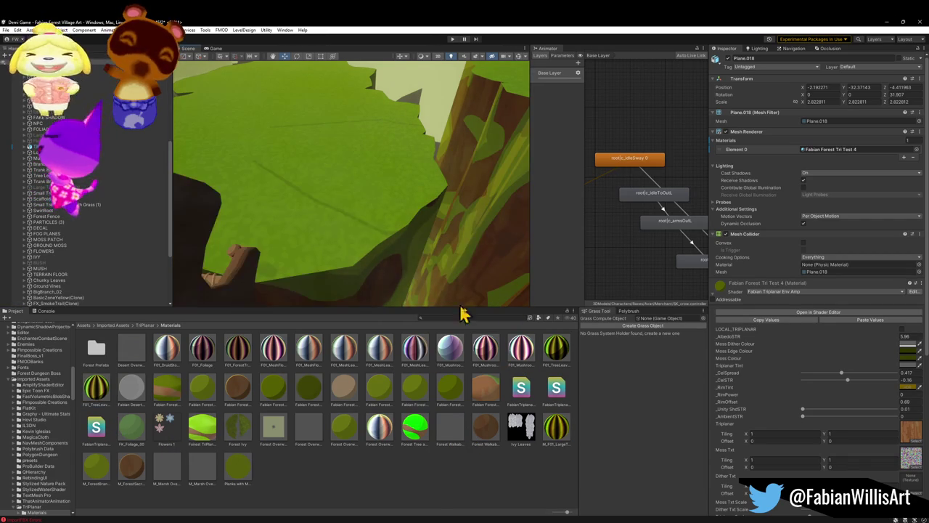
pyautogui.moveTo(485, 363)
pyautogui.mouseDown()
pyautogui.moveTo(351, 208)
pyautogui.moveTo(307, 359)
pyautogui.mouseUp()
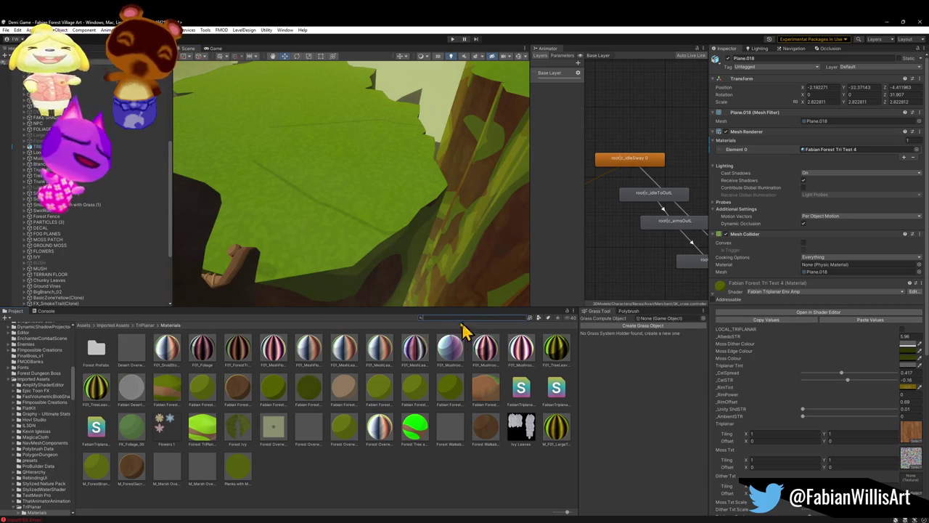
# - Filter the Project assets with the search 'wood' and scroll through the results
pyautogui.write('wood')
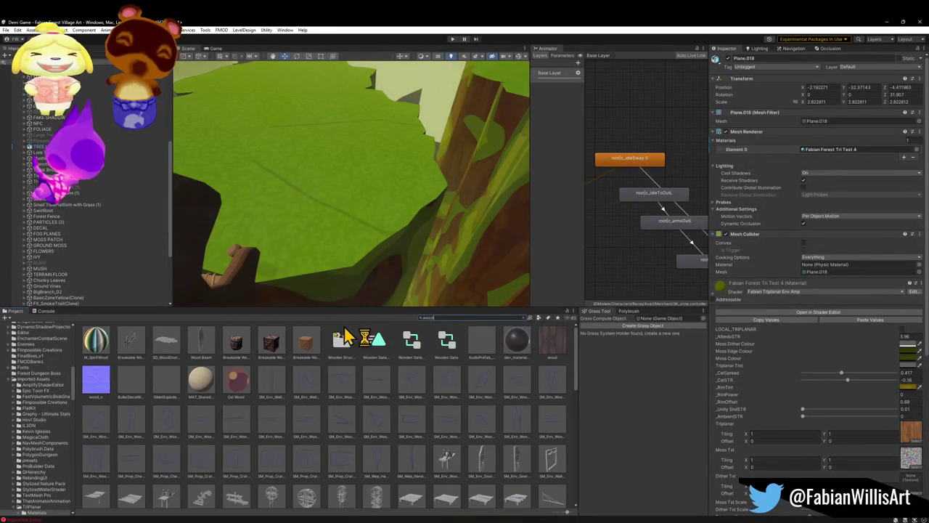
pyautogui.scroll(-3, 308, 389)
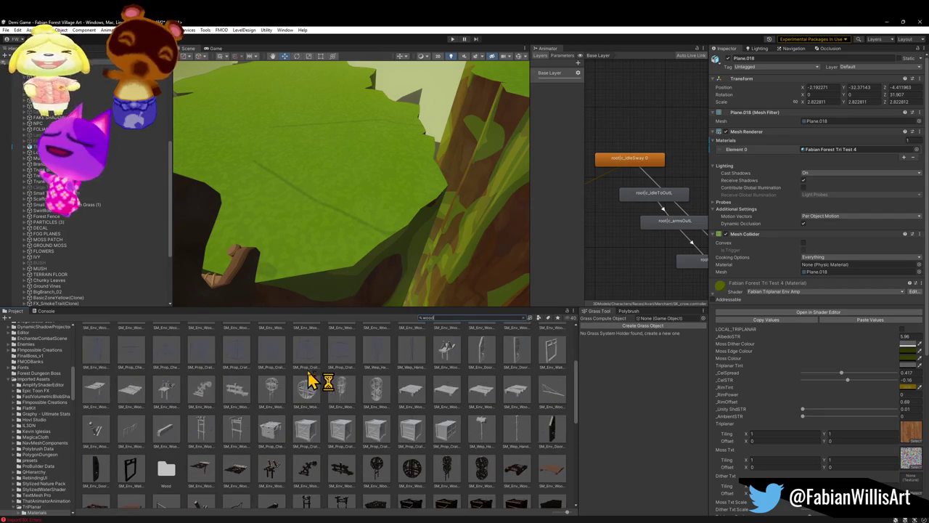
pyautogui.scroll(-3, 310, 372)
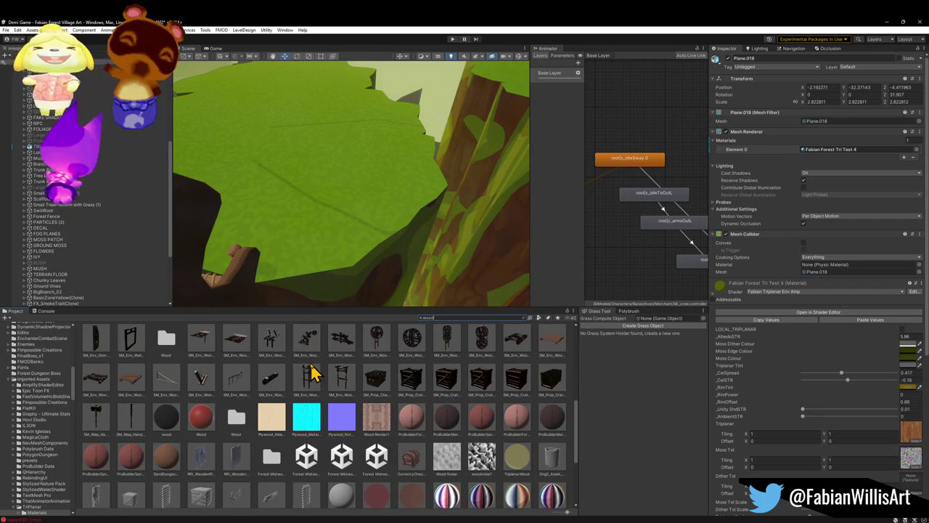
pyautogui.scroll(-2, 397, 413)
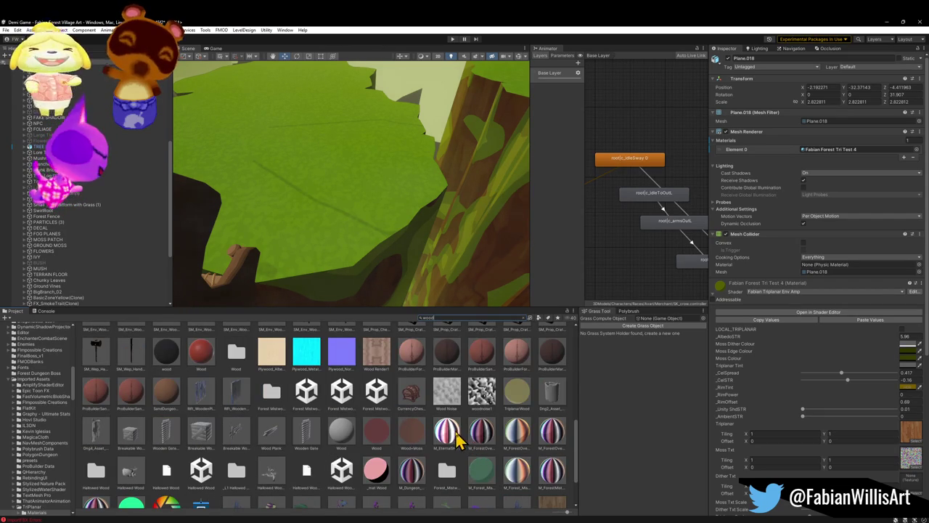
pyautogui.scroll(-1, 518, 453)
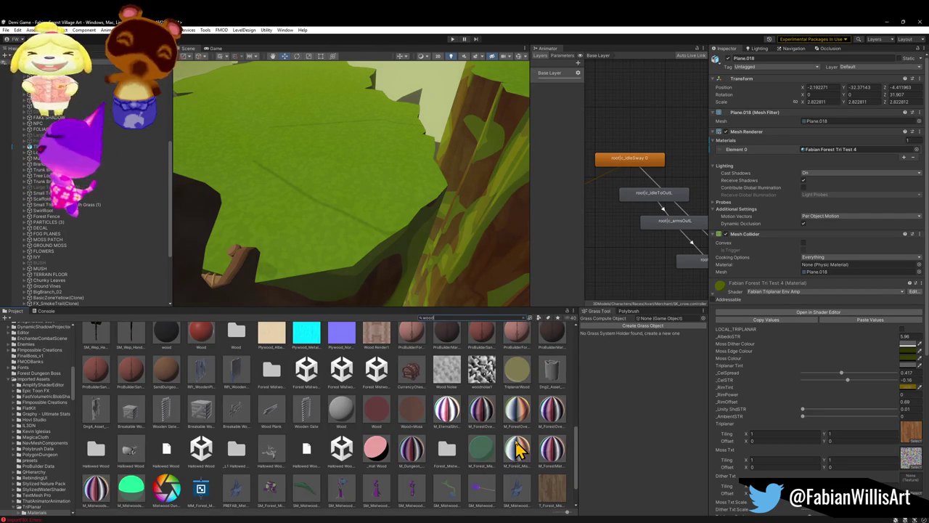
pyautogui.scroll(-2, 521, 421)
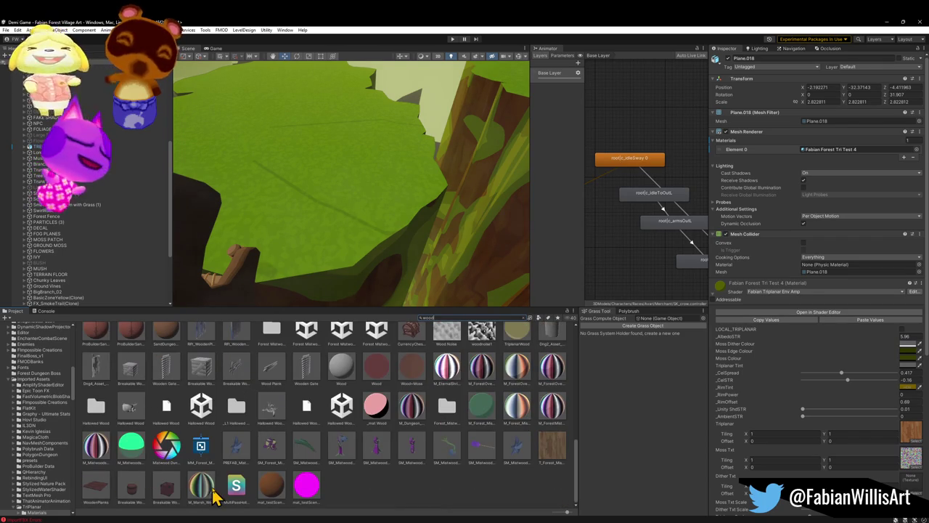
# - Preview a wood material on the scene mesh, then inspect M_Mistwoods_Charms and the Dungeon Depths wood
pyautogui.moveTo(108, 471); pyautogui.dragTo(284, 239)
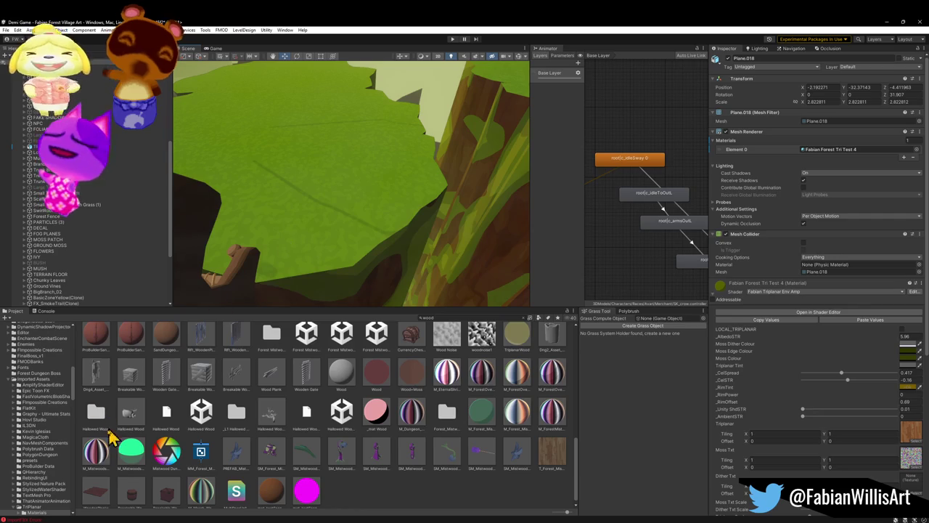
pyautogui.click(100, 463)
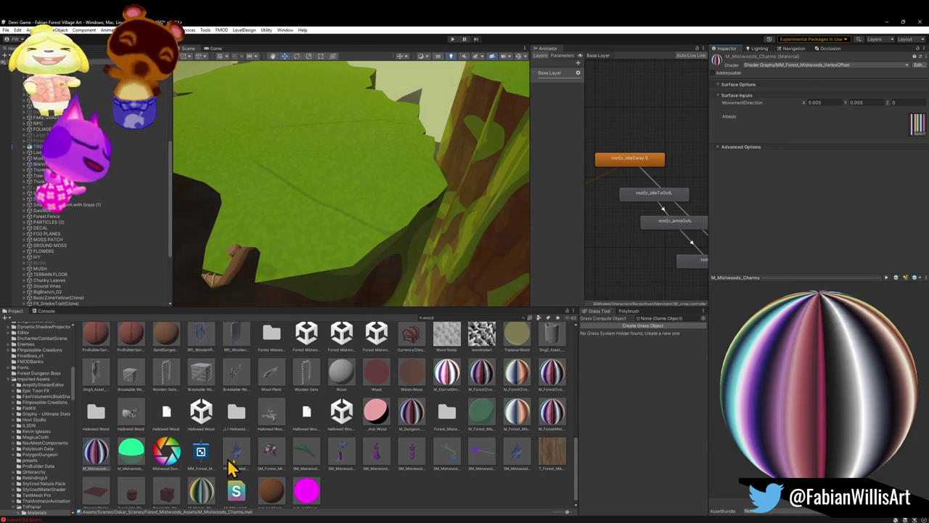
pyautogui.click(348, 487)
# - After previewing M_Dungeon_Depths_Wood on the rock, duplicate it and rename the copy M_Forest_Glintleaf Wood
pyautogui.click(404, 411)
pyautogui.moveTo(404, 411); pyautogui.dragTo(338, 213)
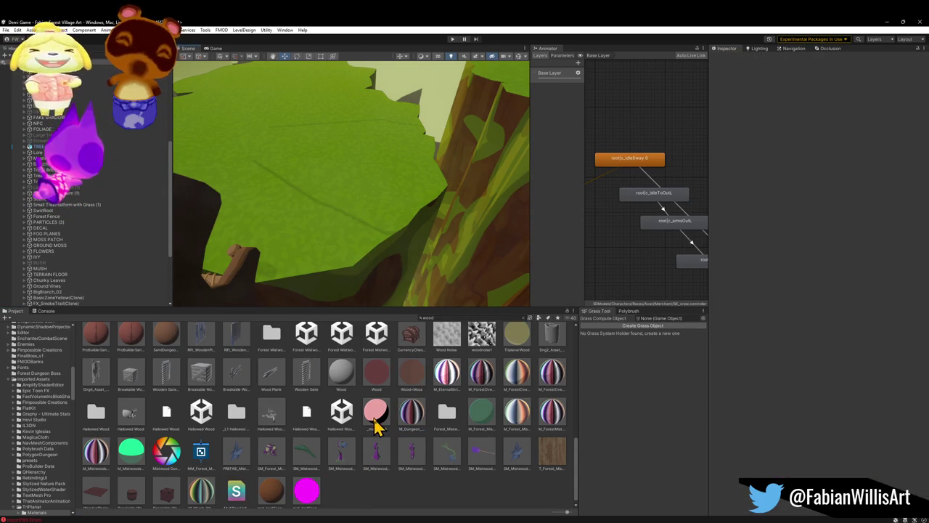
pyautogui.click(412, 419)
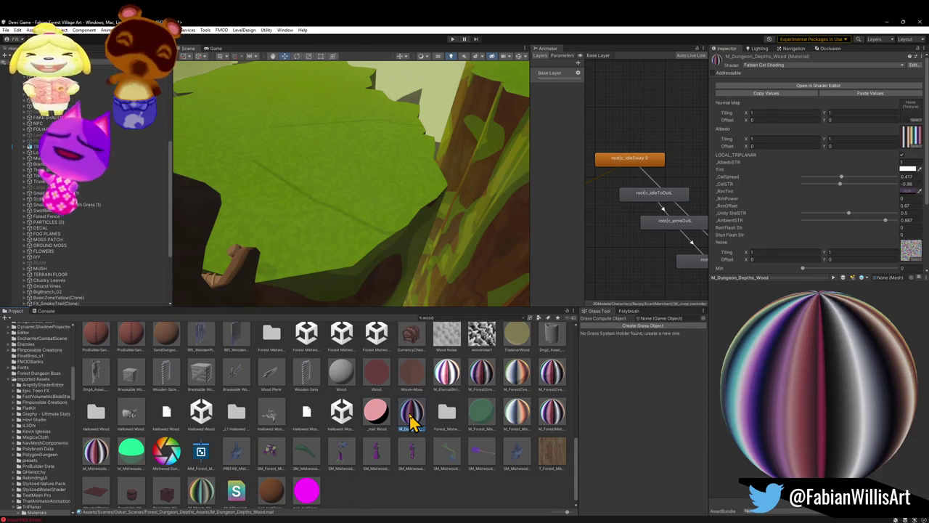
pyautogui.moveTo(411, 419)
pyautogui.mouseDown()
pyautogui.moveTo(282, 276)
pyautogui.moveTo(290, 255)
pyautogui.mouseUp()
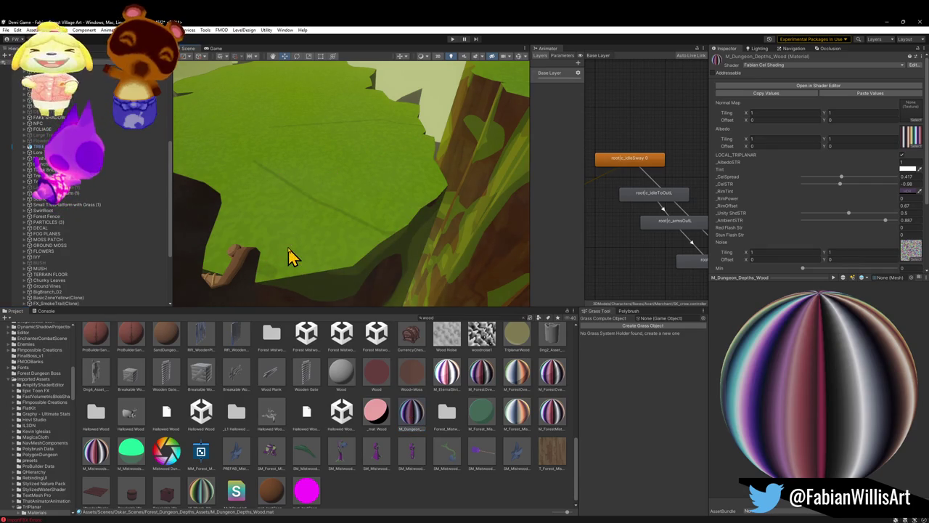
pyautogui.click(411, 418)
pyautogui.hotkey('ctrl', 'd')
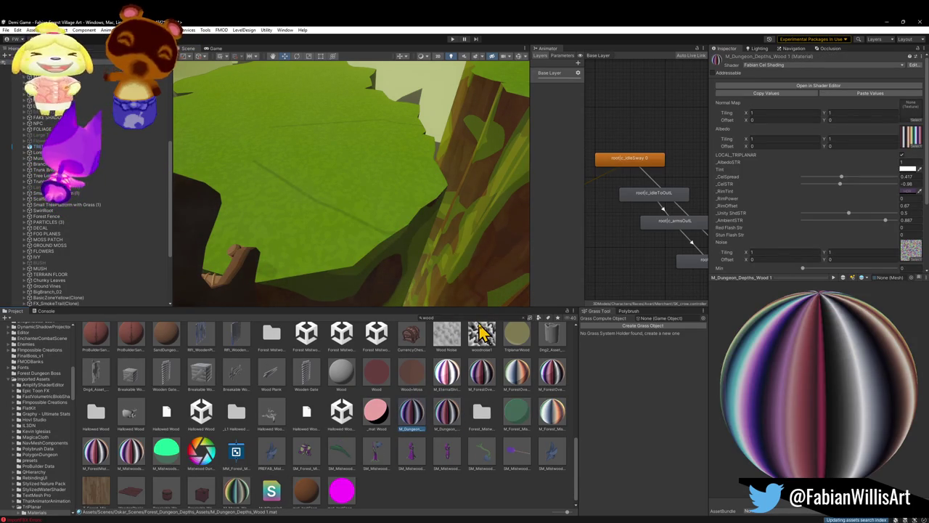
pyautogui.press('F2')
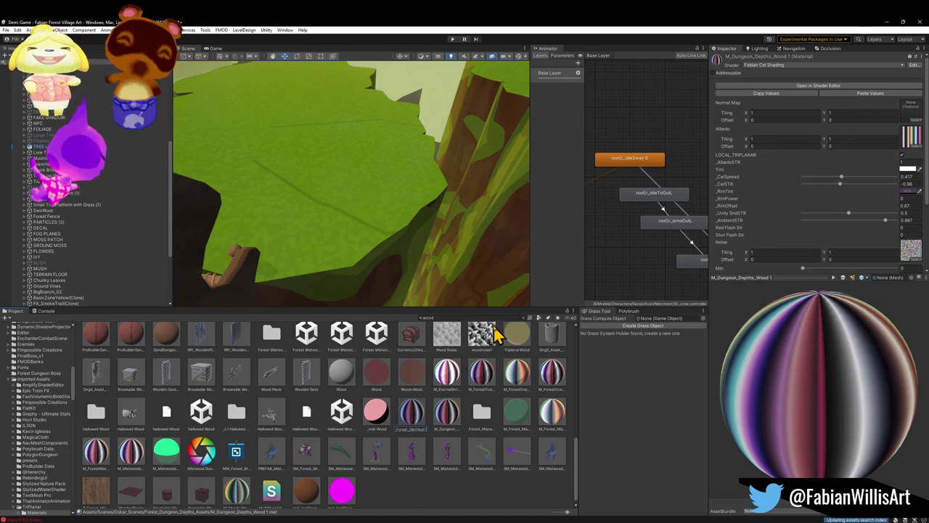
pyautogui.press('Return')
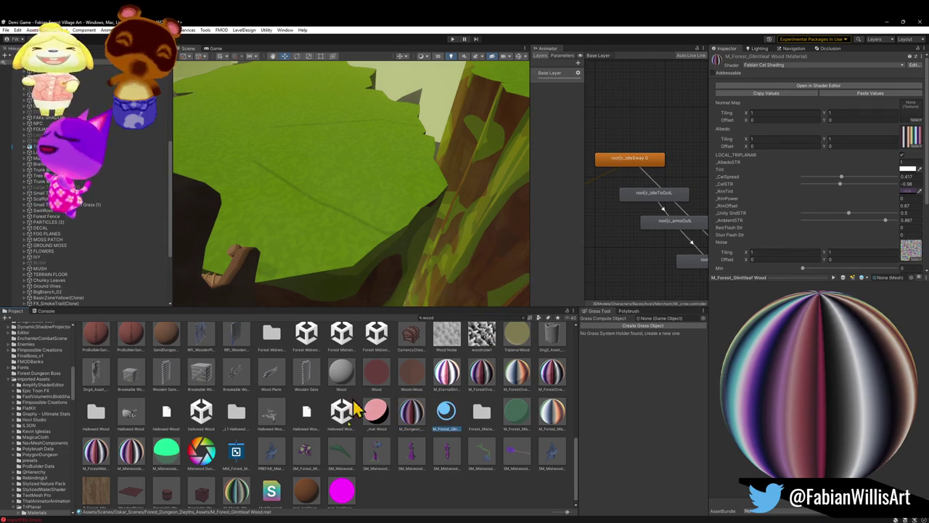
# - Apply M_Forest_Glintleaf Wood to the top ledge, lower grass ledge and grassy top surface
pyautogui.moveTo(450, 420)
pyautogui.mouseDown()
pyautogui.moveTo(323, 204)
pyautogui.moveTo(421, 363)
pyautogui.moveTo(344, 246)
pyautogui.mouseUp()
pyautogui.moveTo(446, 413)
pyautogui.mouseDown()
pyautogui.moveTo(331, 141)
pyautogui.moveTo(337, 120)
pyautogui.moveTo(320, 116)
pyautogui.moveTo(336, 138)
pyautogui.mouseUp()
pyautogui.moveTo(336, 137)
pyautogui.mouseDown()
pyautogui.moveTo(312, 139)
pyautogui.moveTo(386, 187)
pyautogui.moveTo(493, 216)
pyautogui.moveTo(464, 221)
pyautogui.mouseUp()
pyautogui.moveTo(452, 415); pyautogui.dragTo(356, 245)
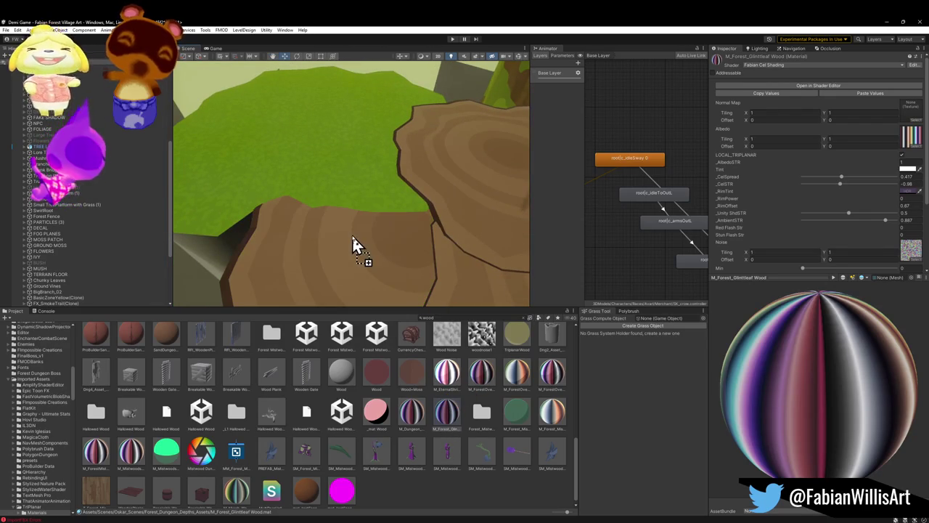
pyautogui.moveTo(452, 412)
pyautogui.mouseDown()
pyautogui.moveTo(384, 228)
pyautogui.moveTo(347, 179)
pyautogui.moveTo(259, 156)
pyautogui.mouseUp()
pyautogui.moveTo(395, 239)
pyautogui.mouseDown()
pyautogui.moveTo(415, 259)
pyautogui.moveTo(485, 257)
pyautogui.moveTo(422, 231)
pyautogui.moveTo(377, 197)
pyautogui.moveTo(315, 195)
pyautogui.moveTo(274, 178)
pyautogui.moveTo(298, 211)
pyautogui.moveTo(289, 235)
pyautogui.moveTo(377, 244)
pyautogui.moveTo(382, 284)
pyautogui.mouseUp()
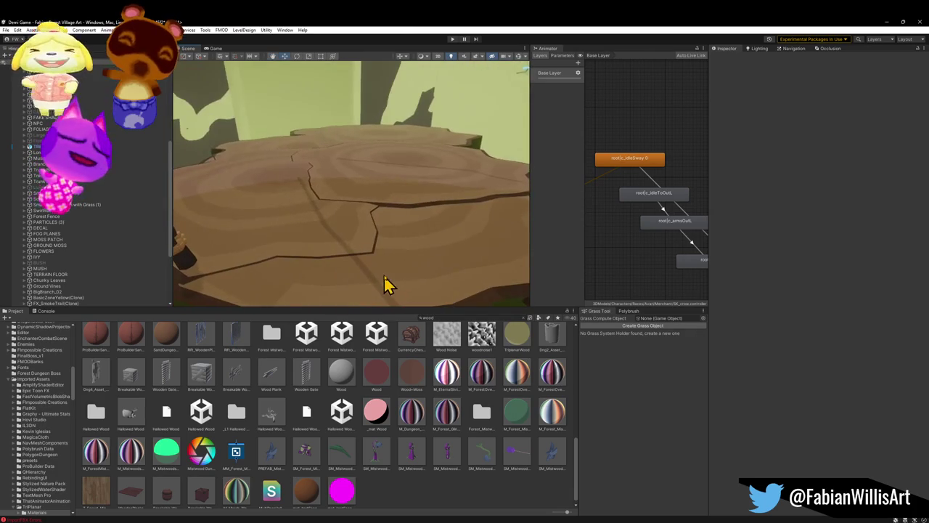
# - Raise Forest_TreePlatform_00.001 slightly along Y, then deselect it
pyautogui.click(409, 267)
pyautogui.click(409, 270)
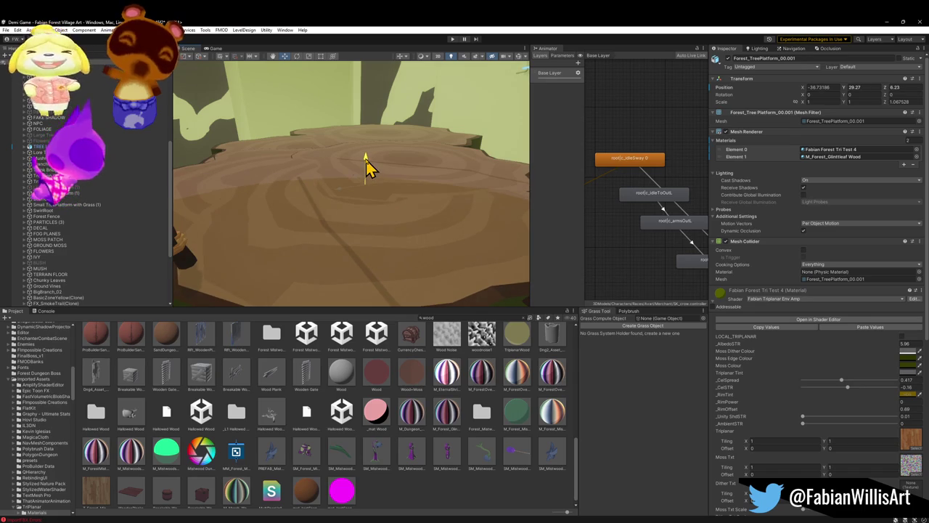
pyautogui.moveTo(366, 168); pyautogui.dragTo(367, 168)
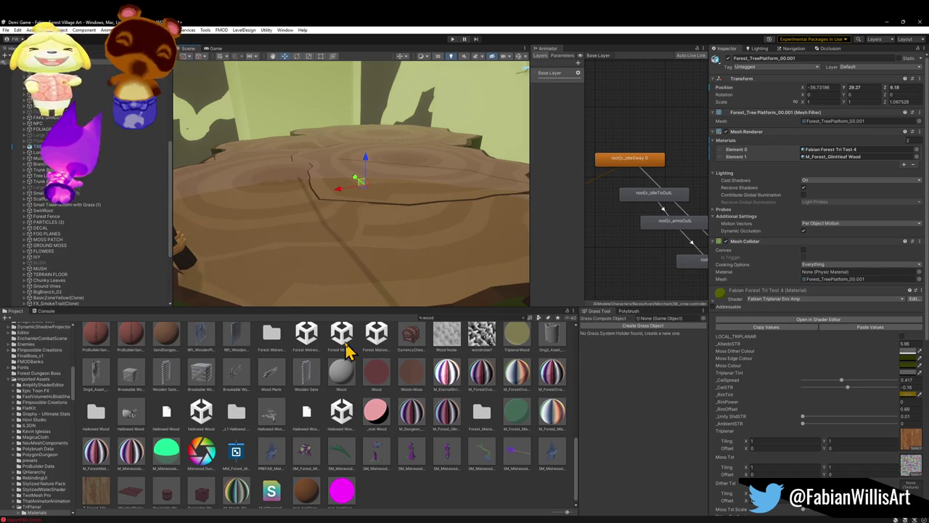
pyautogui.click(457, 506)
# - Orbit and fly around the stump to inspect the platform, then select the Glintleaf village object
pyautogui.moveTo(379, 261)
pyautogui.mouseDown()
pyautogui.moveTo(384, 226)
pyautogui.moveTo(404, 235)
pyautogui.mouseUp()
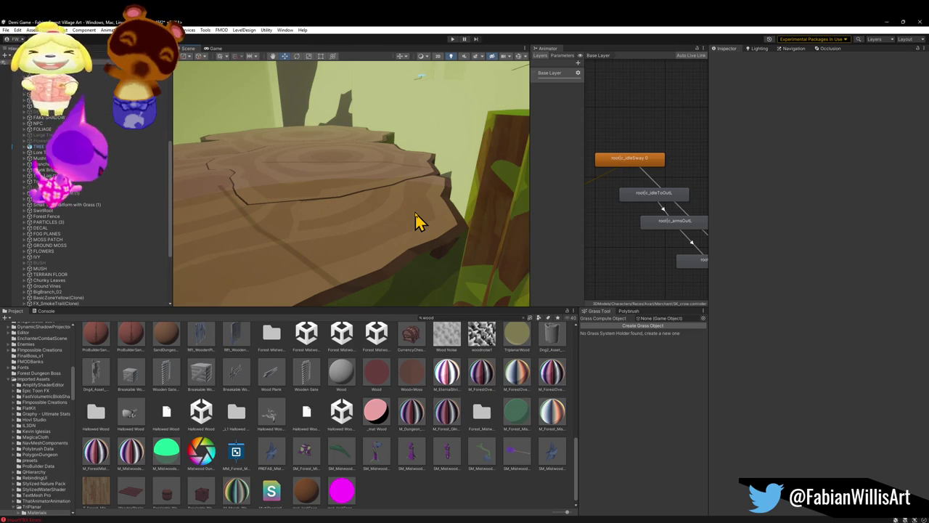
pyautogui.moveTo(442, 244)
pyautogui.mouseDown()
pyautogui.moveTo(363, 211)
pyautogui.moveTo(474, 244)
pyautogui.moveTo(548, 247)
pyautogui.moveTo(369, 235)
pyautogui.moveTo(392, 230)
pyautogui.moveTo(356, 237)
pyautogui.moveTo(441, 237)
pyautogui.moveTo(218, 208)
pyautogui.moveTo(361, 231)
pyautogui.mouseUp()
pyautogui.click(395, 238)
pyautogui.click(394, 238)
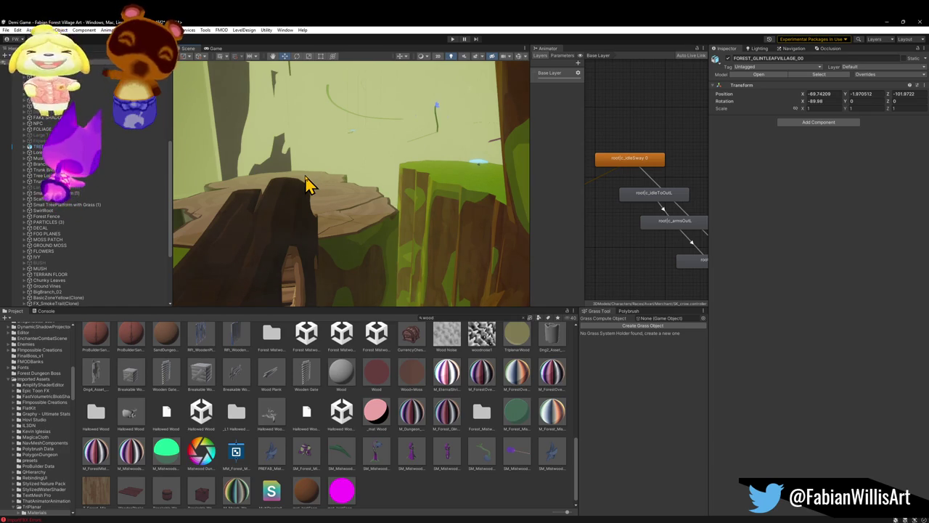
# - Switch from Unity to Blender and walk-navigate toward the white plateau
pyautogui.click(883, 23)
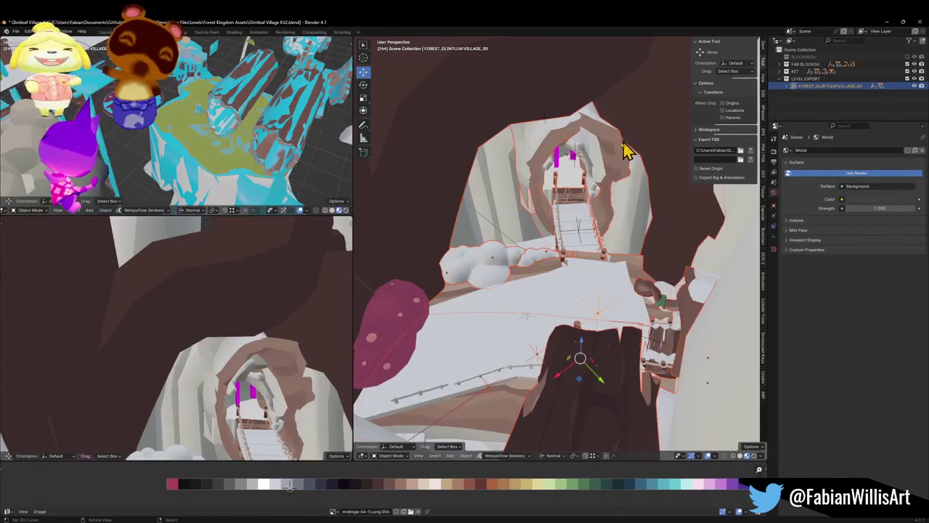
pyautogui.hotkey('alt', 'a')
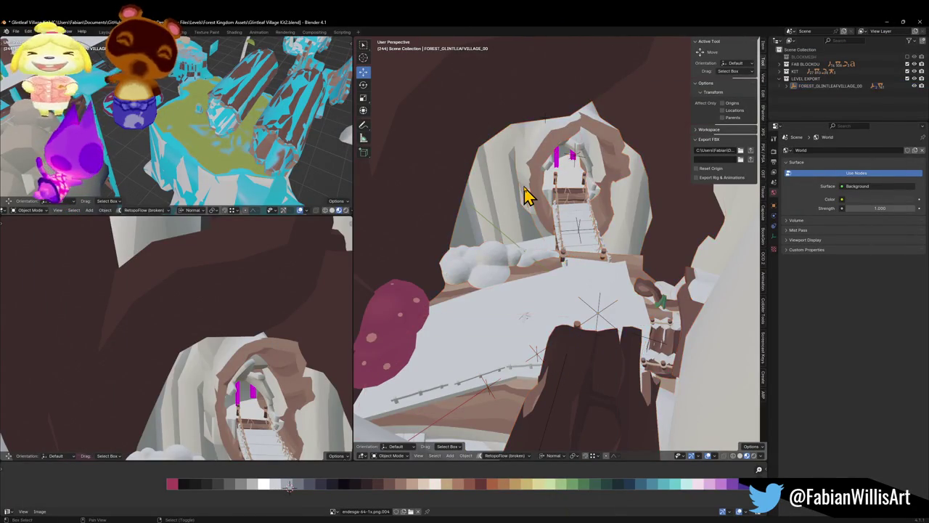
pyautogui.hotkey('shift', '`')
pyautogui.press('w')
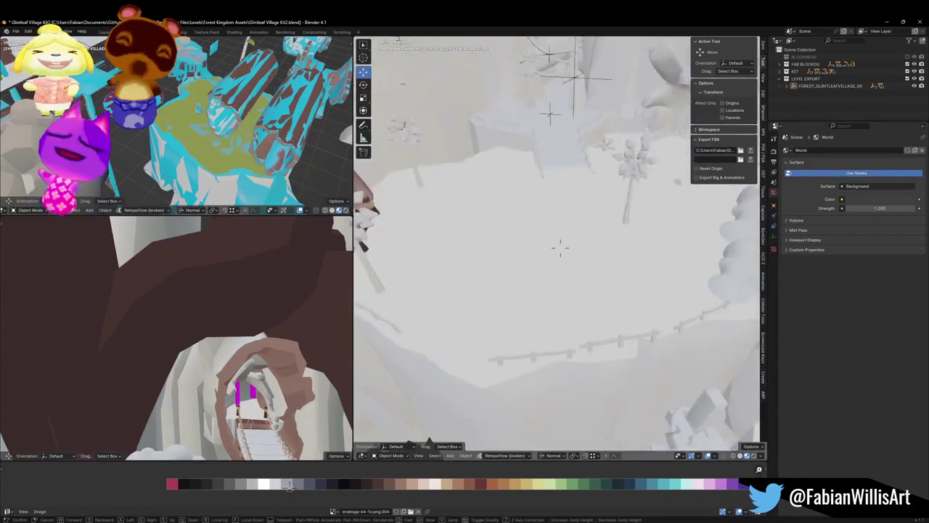
pyautogui.click(559, 247)
# - With X-ray off, duplicate the tree platform and place the copy on the plateau
pyautogui.click(527, 193)
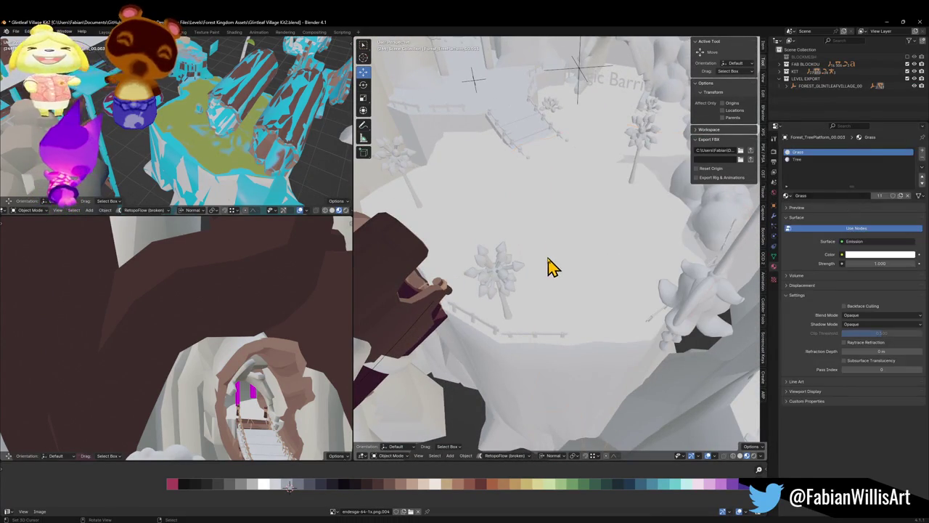
pyautogui.hotkey('alt', 'z')
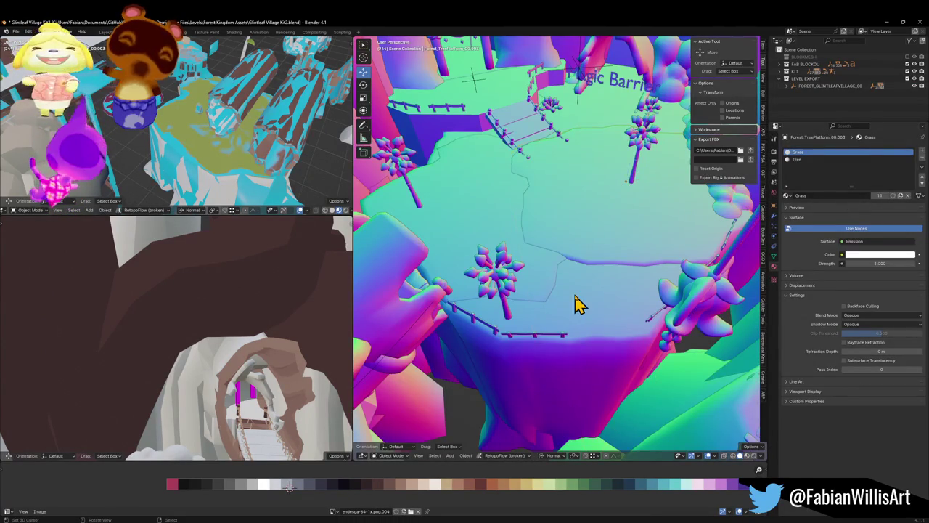
pyautogui.click(575, 180)
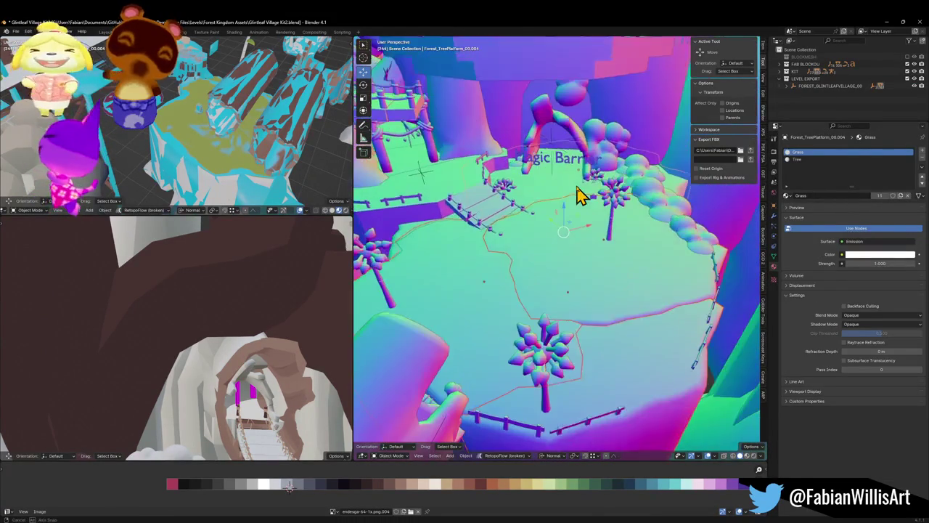
pyautogui.hotkey('shift', 'd')
pyautogui.click(600, 223)
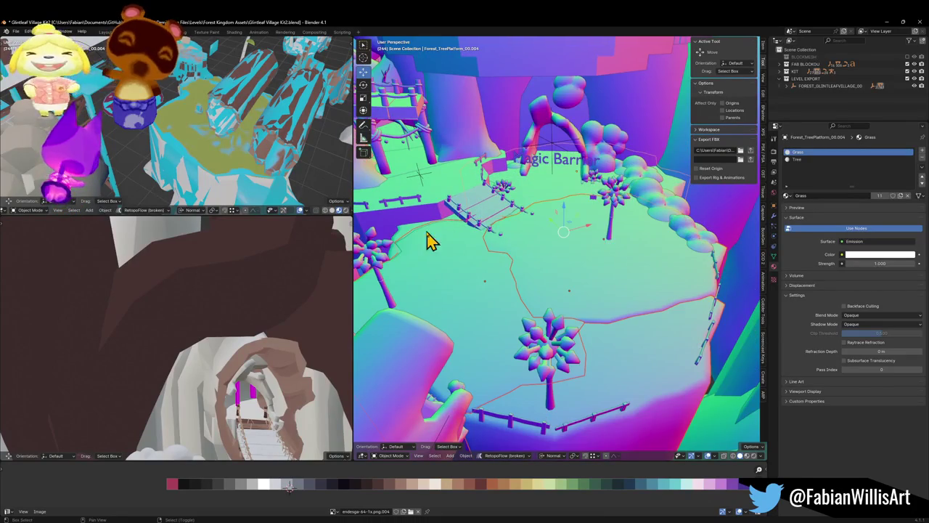
pyautogui.press('g')
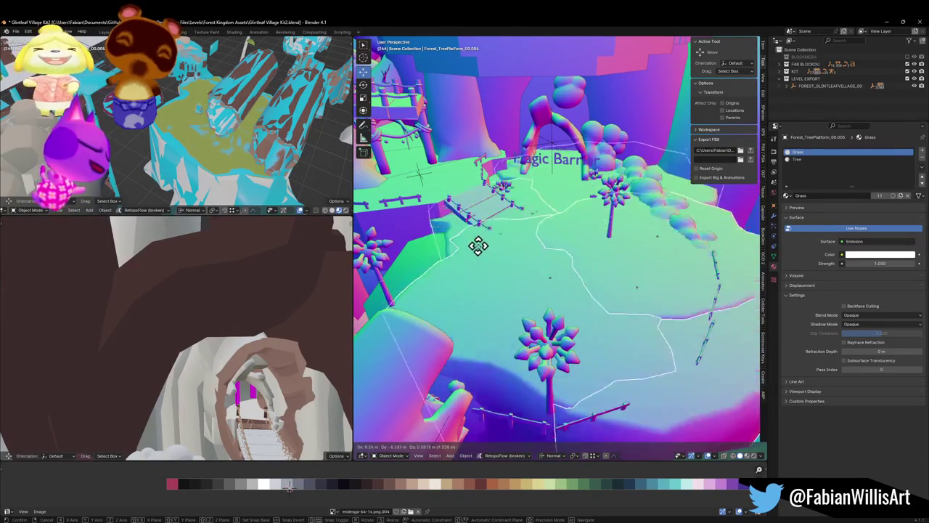
pyautogui.rightClick(480, 270)
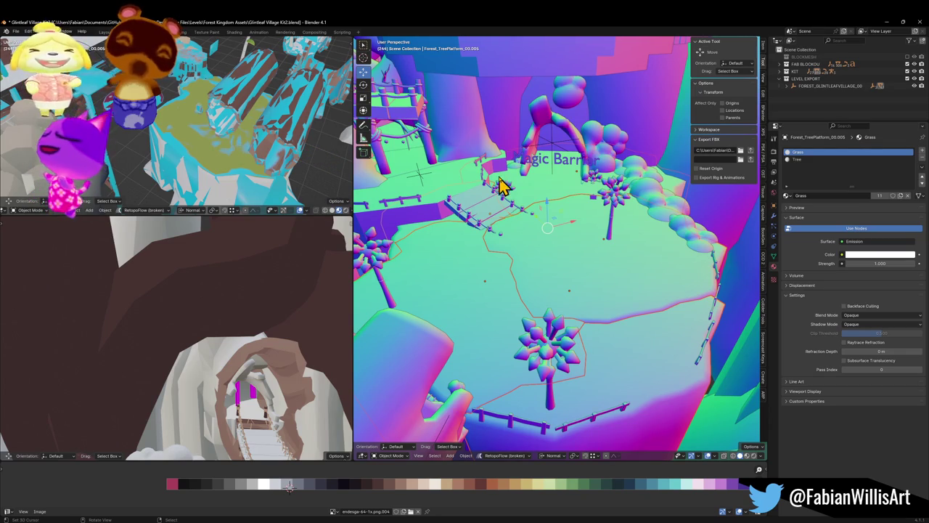
pyautogui.scroll(1, 535, 269)
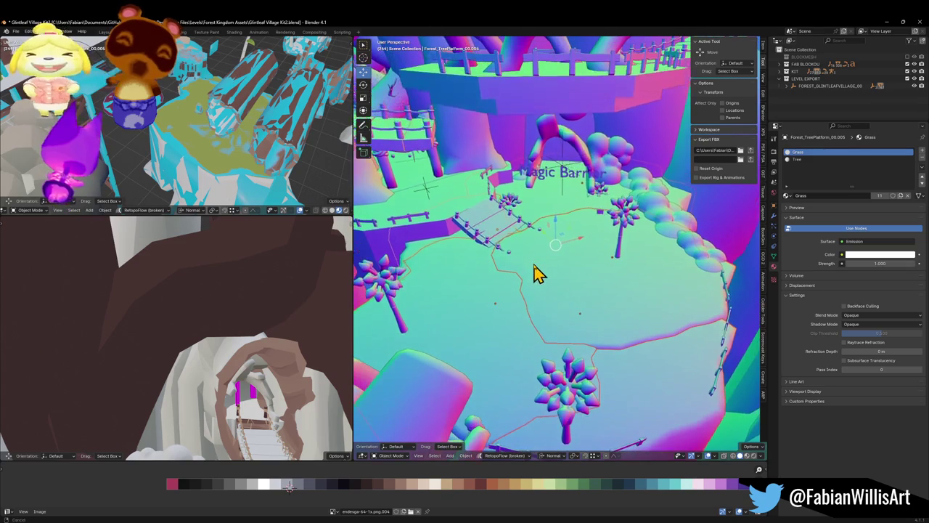
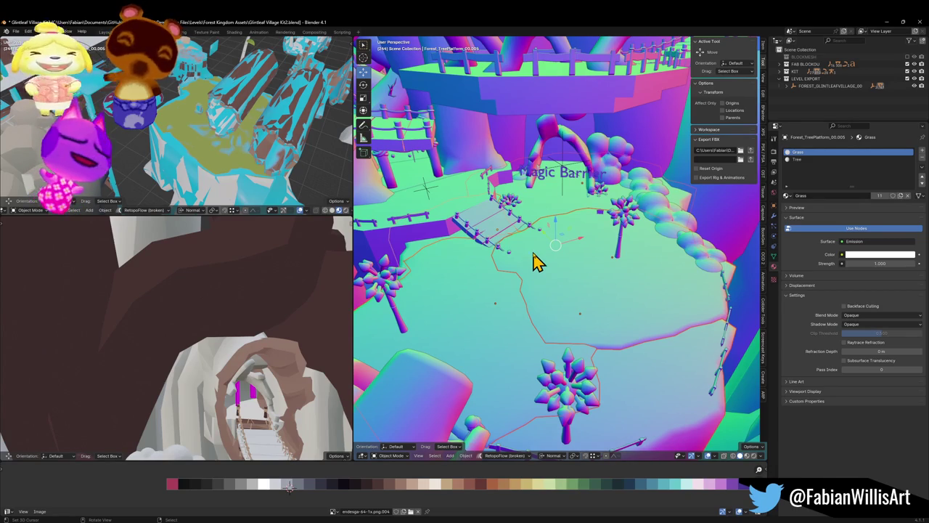
# - Keep the duplicated platform piece in place and isolate it alone in Local View
pyautogui.press('g')
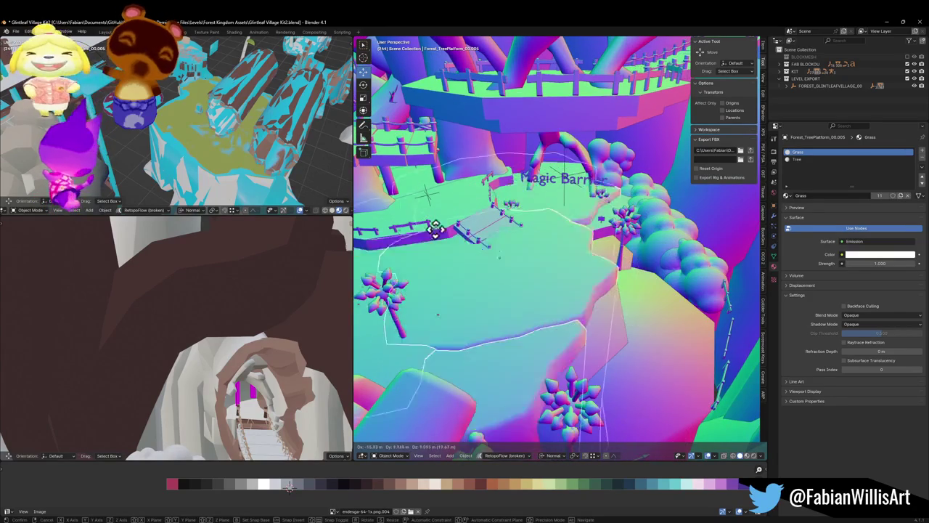
pyautogui.rightClick(443, 223)
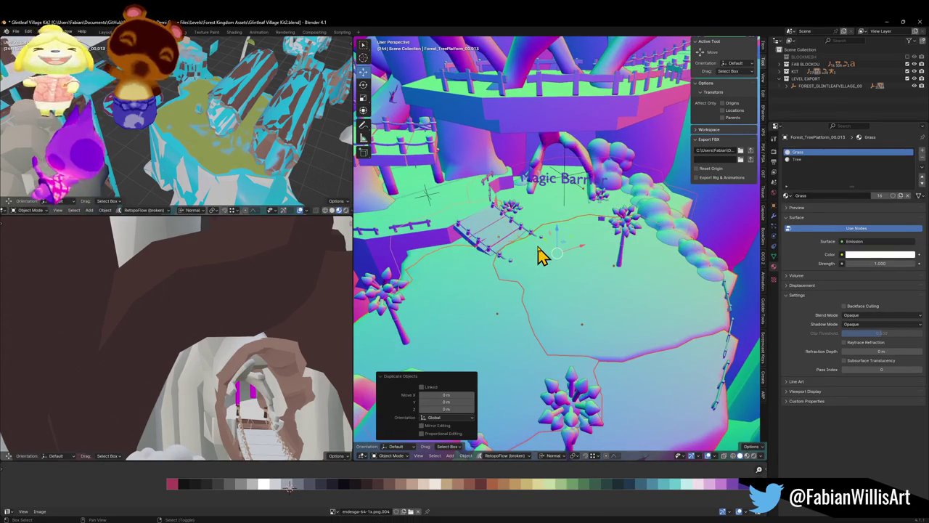
pyautogui.hotkey('shift', 'h')
pyautogui.press('KP_Divide')
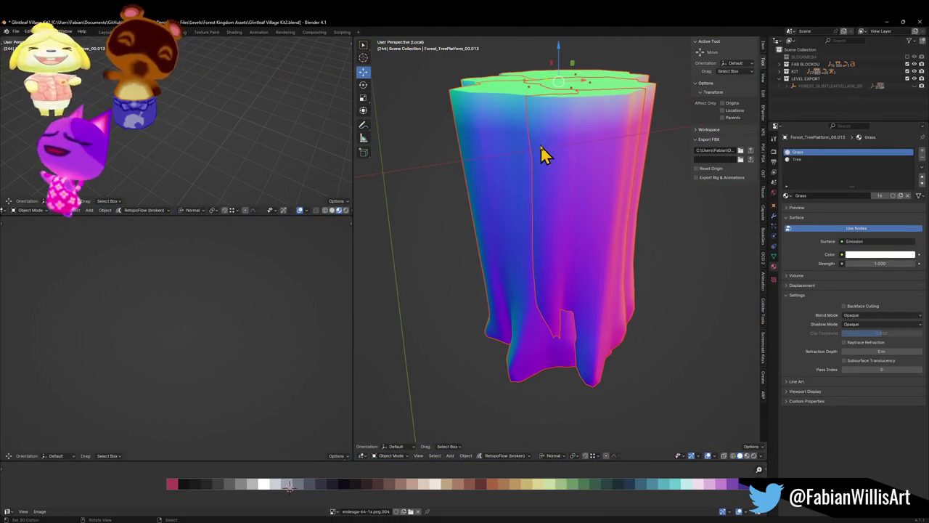
pyautogui.scroll(2, 552, 154)
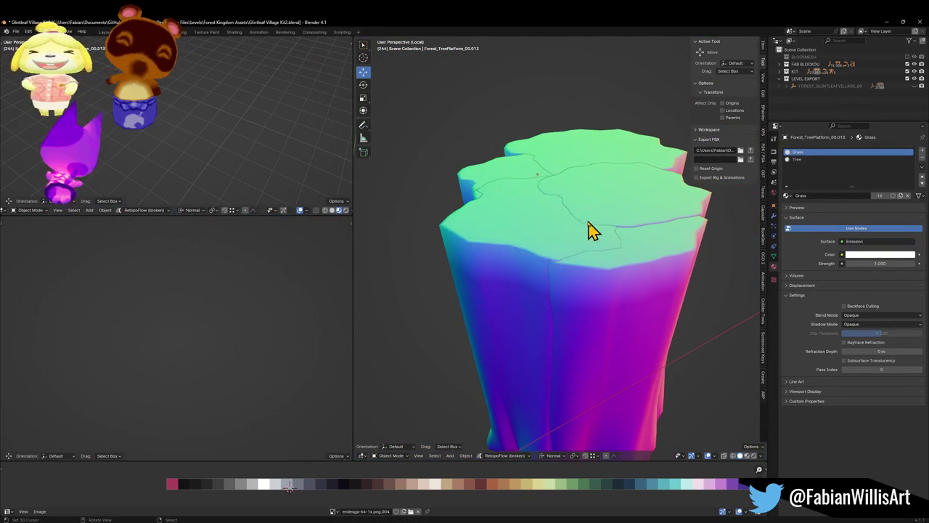
# - Inspect the piece in grey shading, save the blend file, then restore colour shading
pyautogui.press('z')
pyautogui.scroll(3, 570, 213)
pyautogui.scroll(2, 570, 212)
pyautogui.scroll(-4, 576, 222)
pyautogui.hotkey('ctrl', 's')
pyautogui.scroll(2, 552, 274)
pyautogui.press('z')
pyautogui.click(509, 297)
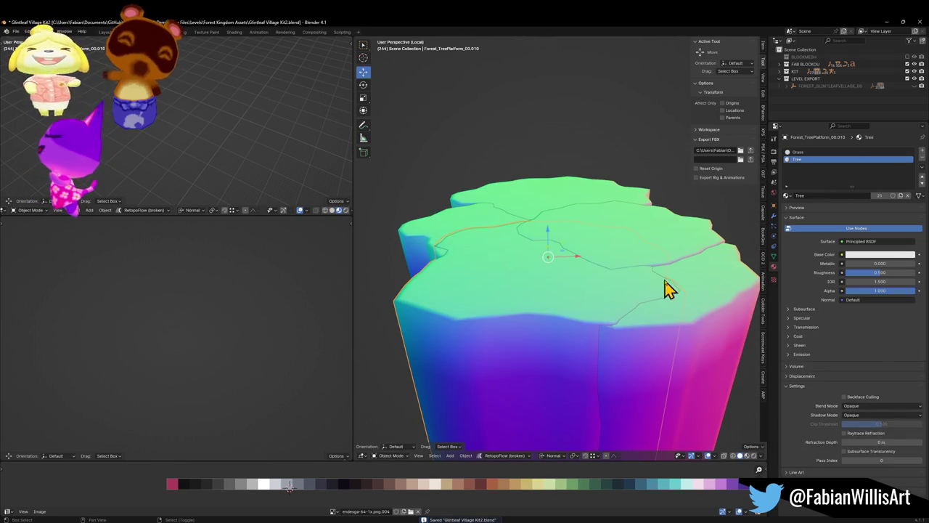
# - Duplicate another platform piece in place and enter Edit Mode on it
pyautogui.click(666, 251)
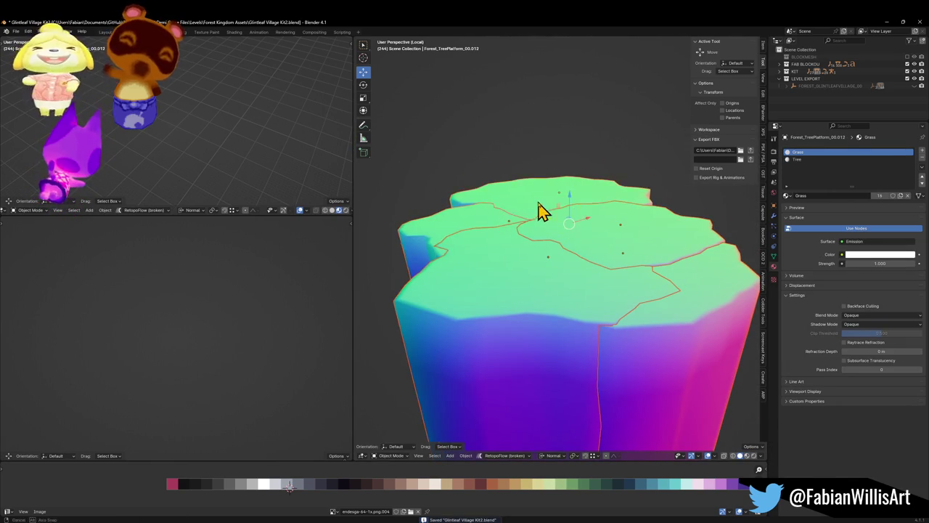
pyautogui.hotkey('shift', 'd')
pyautogui.rightClick(513, 229)
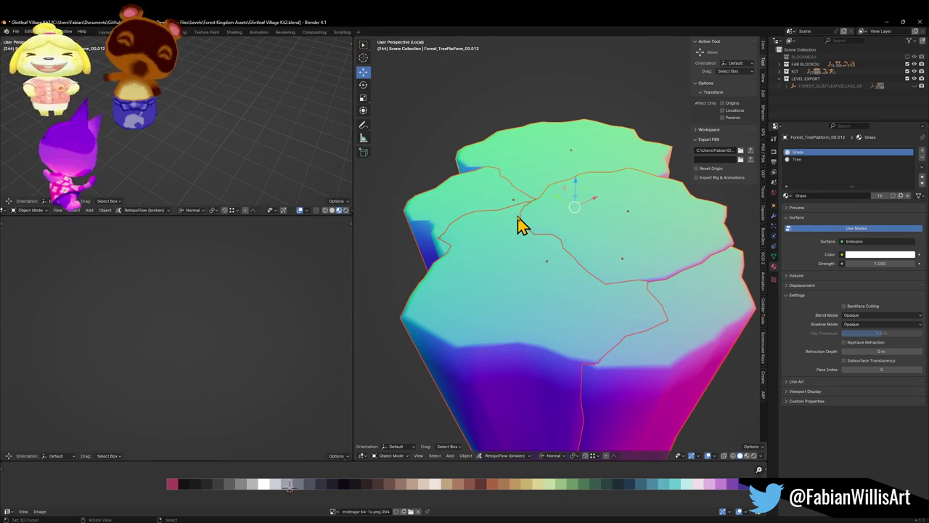
pyautogui.press('Tab')
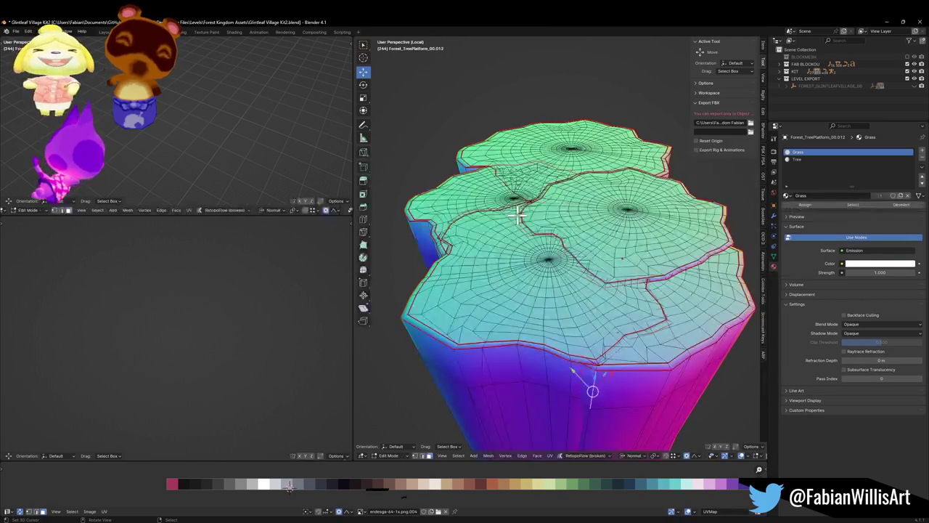
# - Select the seam-bounded island, then reselect only the stump's rim vertices in vertex mode
pyautogui.press('l')
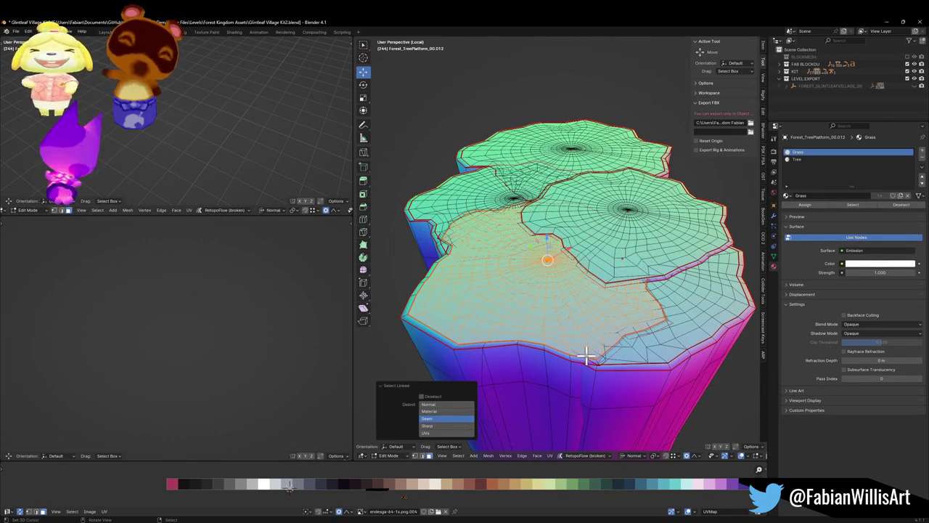
pyautogui.scroll(5, 581, 305)
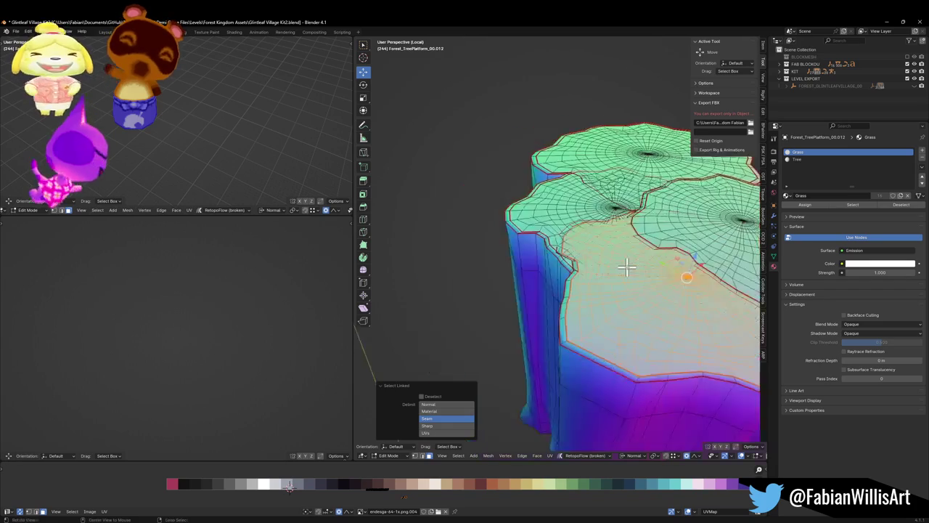
pyautogui.scroll(-5, 601, 294)
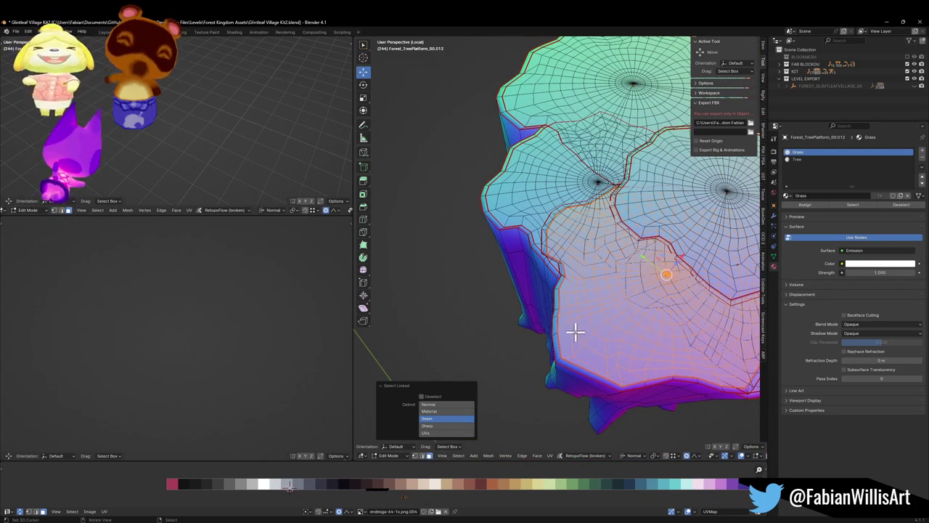
pyautogui.scroll(2, 589, 344)
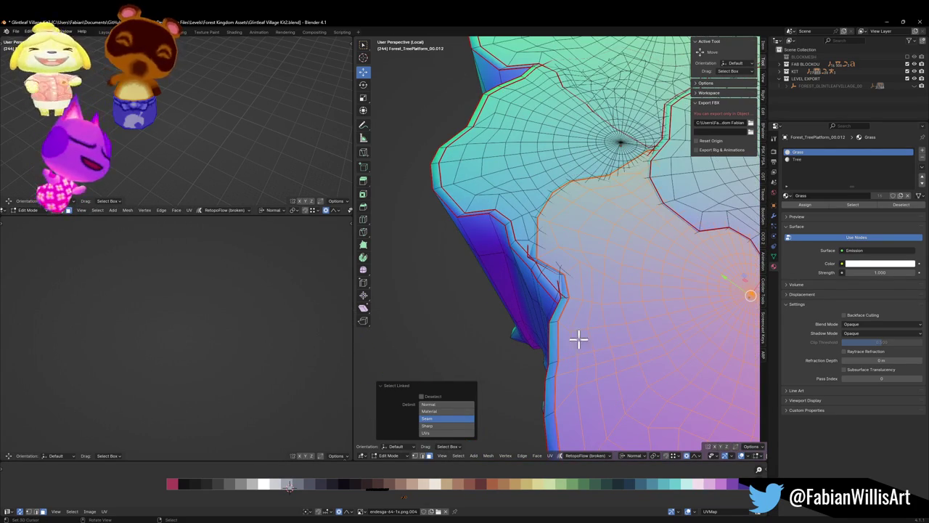
pyautogui.hotkey('alt', 'a')
pyautogui.press('1')
pyautogui.click(550, 336)
# - Duplicate the rim vertices in place, separate them from Top view, and edit the new object
pyautogui.press('g')
pyautogui.press('z')
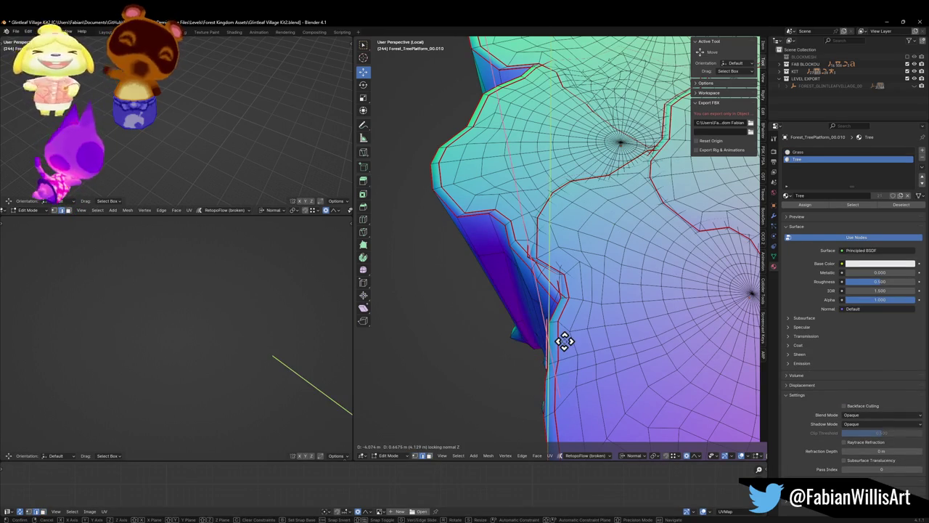
pyautogui.rightClick(564, 341)
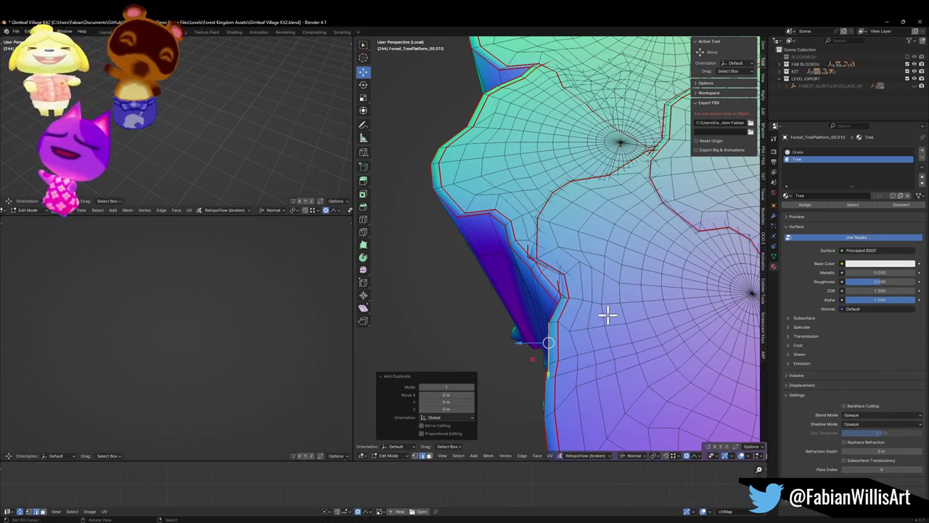
pyautogui.press('KP_7')
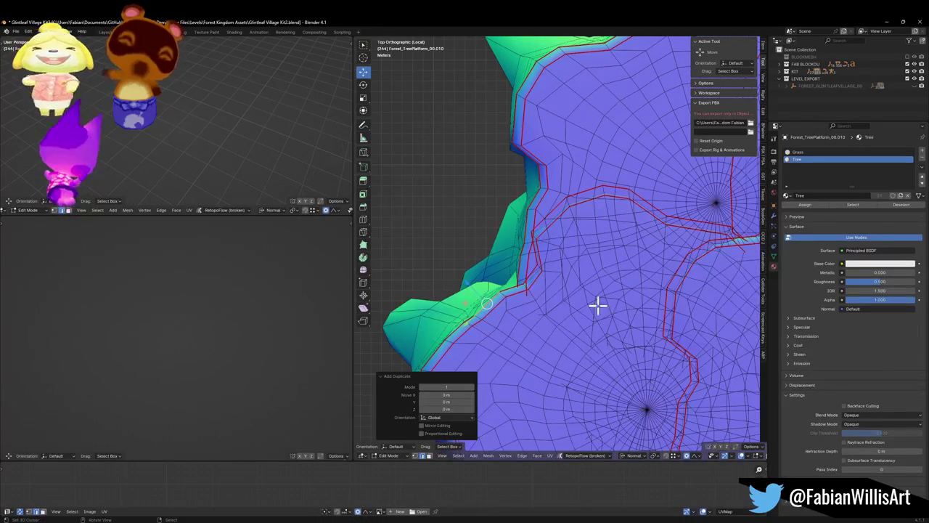
pyautogui.press('p')
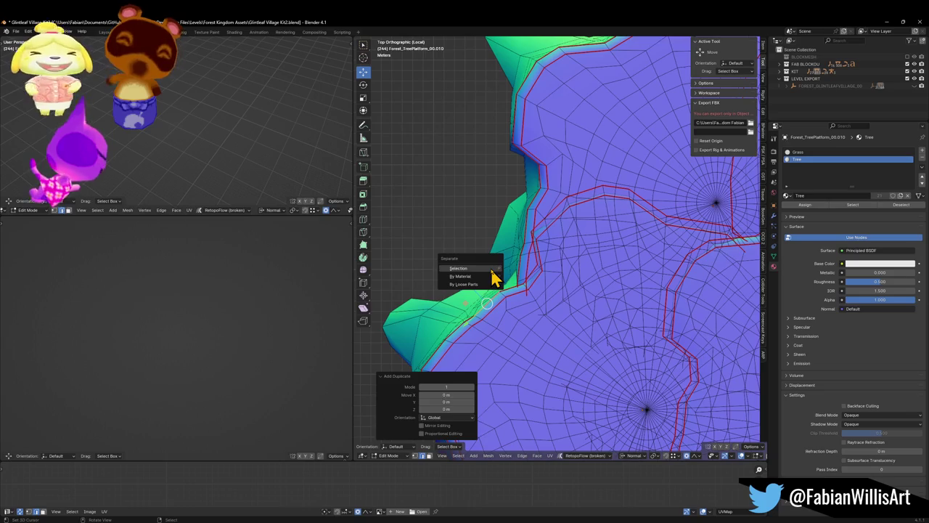
pyautogui.click(492, 270)
pyautogui.press('Tab')
pyautogui.click(492, 305)
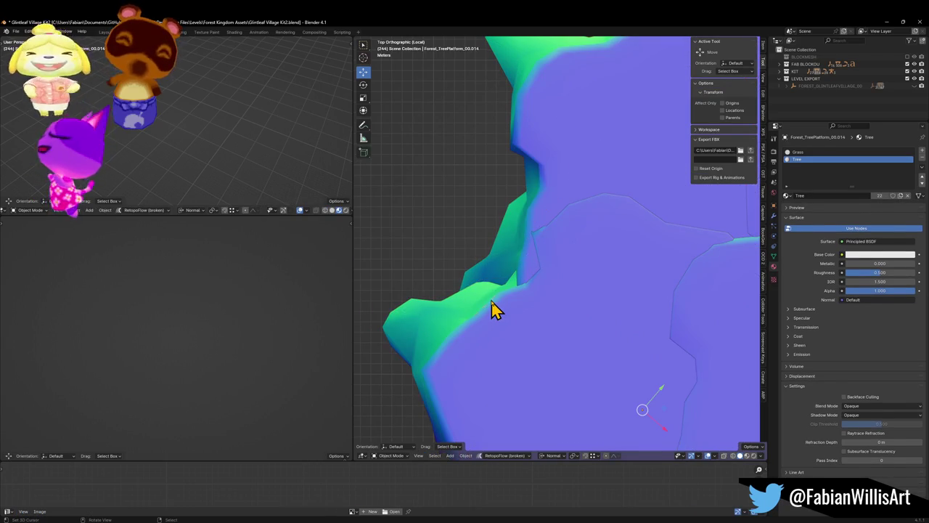
pyautogui.press('Tab')
# - Extrude the first outline vertex and add a chain of vertices up the stump edge
pyautogui.press('e')
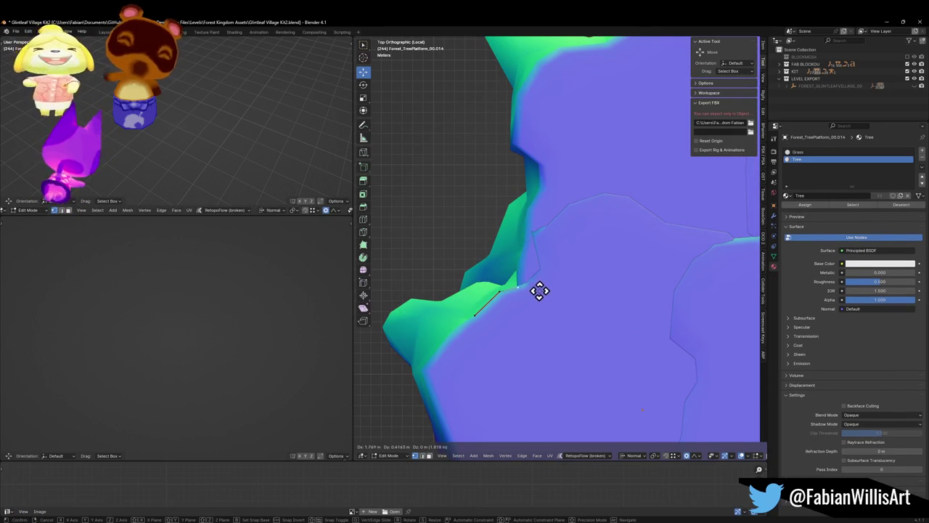
pyautogui.click(539, 280)
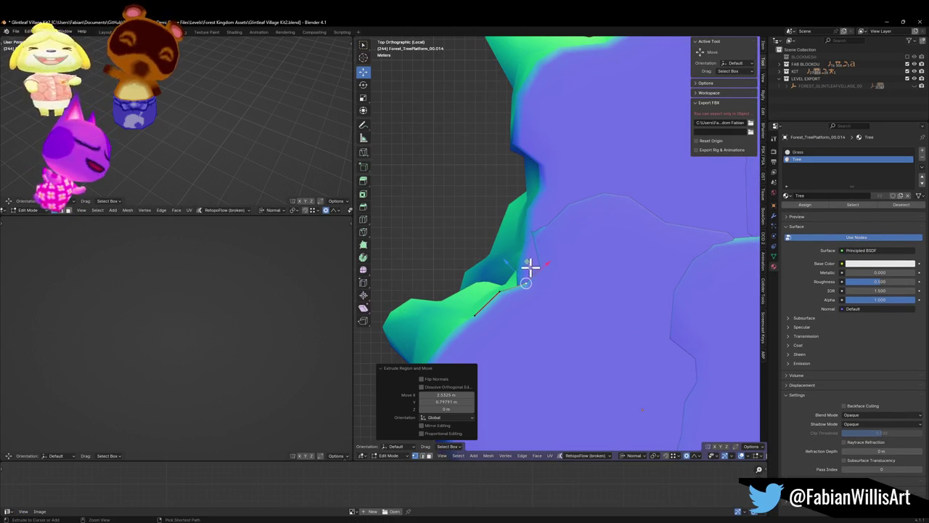
pyautogui.press('g')
pyautogui.click(529, 247)
pyautogui.hotkey('ctrl', 'z')
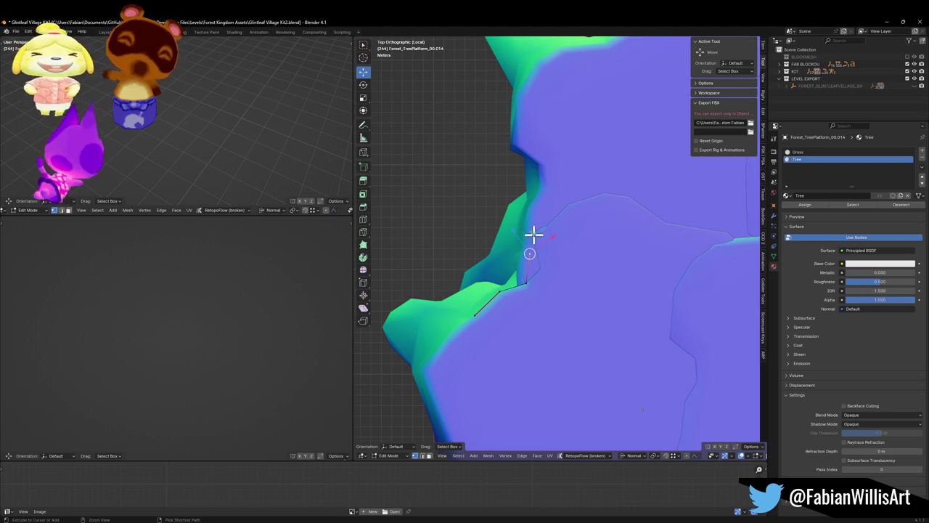
pyautogui.keyDown('ctrl'); pyautogui.rightClick(540, 187); pyautogui.keyUp('ctrl')
pyautogui.keyDown('ctrl'); pyautogui.rightClick(539, 161); pyautogui.keyUp('ctrl')
pyautogui.keyDown('ctrl'); pyautogui.rightClick(519, 142); pyautogui.keyUp('ctrl')
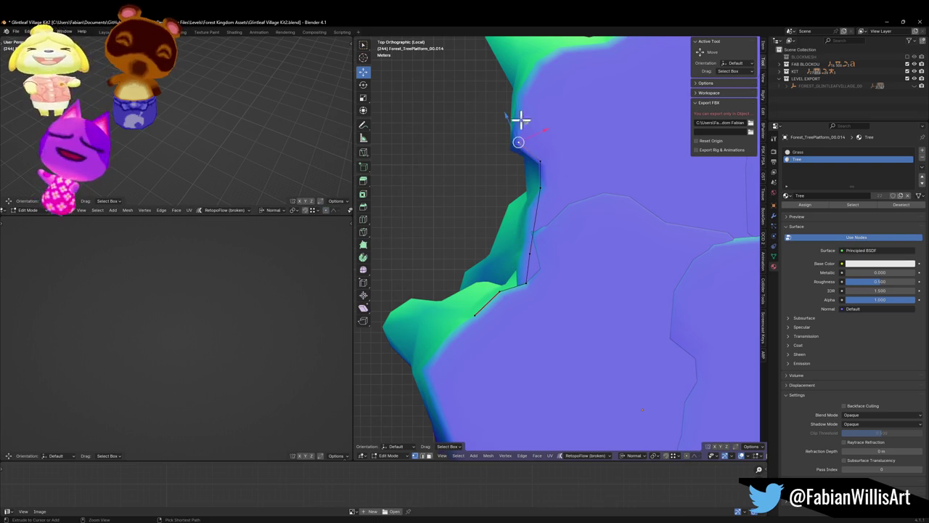
pyautogui.keyDown('ctrl'); pyautogui.rightClick(525, 101); pyautogui.keyUp('ctrl')
pyautogui.keyDown('ctrl'); pyautogui.rightClick(528, 81); pyautogui.keyUp('ctrl')
pyautogui.moveTo(547, 123); pyautogui.dragTo(515, 301)
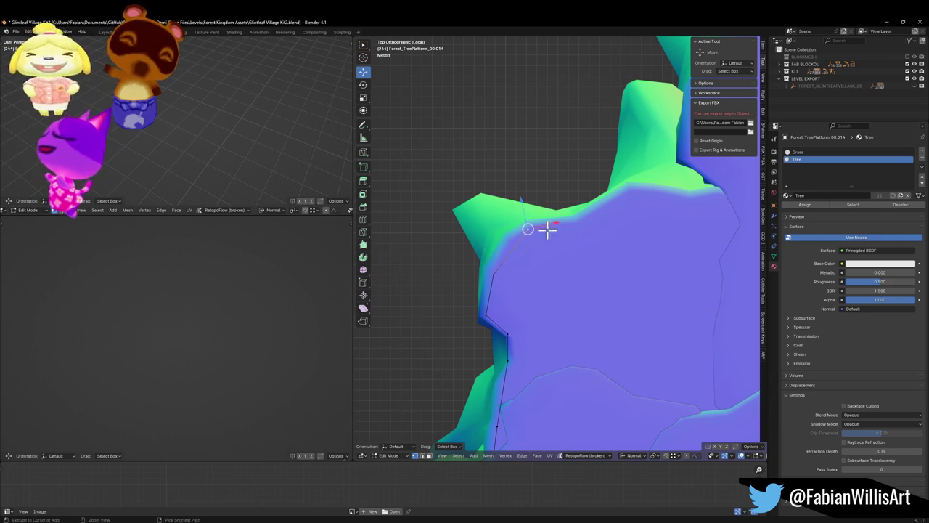
pyautogui.moveTo(653, 193)
pyautogui.mouseDown()
pyautogui.moveTo(591, 247)
pyautogui.moveTo(460, 244)
pyautogui.mouseUp()
# - Reposition the end vertices so they sit on the stump rim
pyautogui.press('g')
pyautogui.click(452, 240)
pyautogui.press('g')
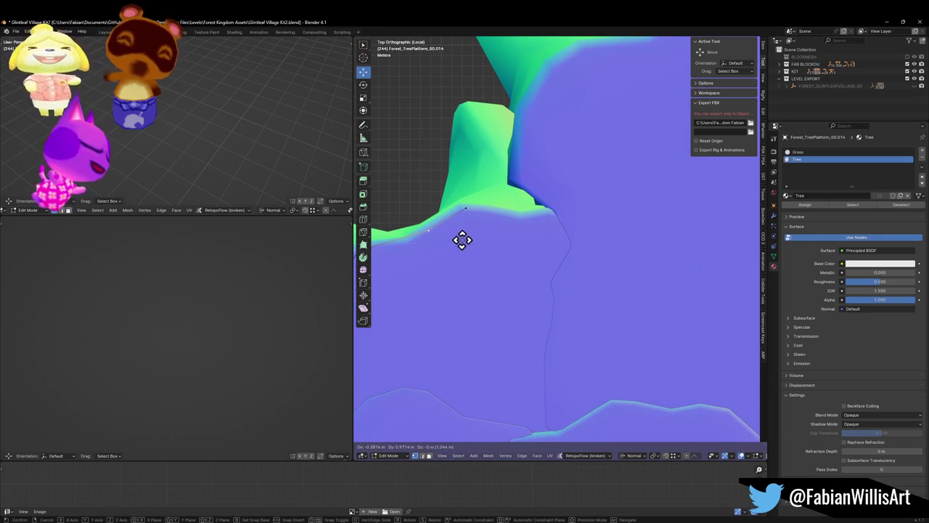
pyautogui.click(463, 240)
pyautogui.press('g')
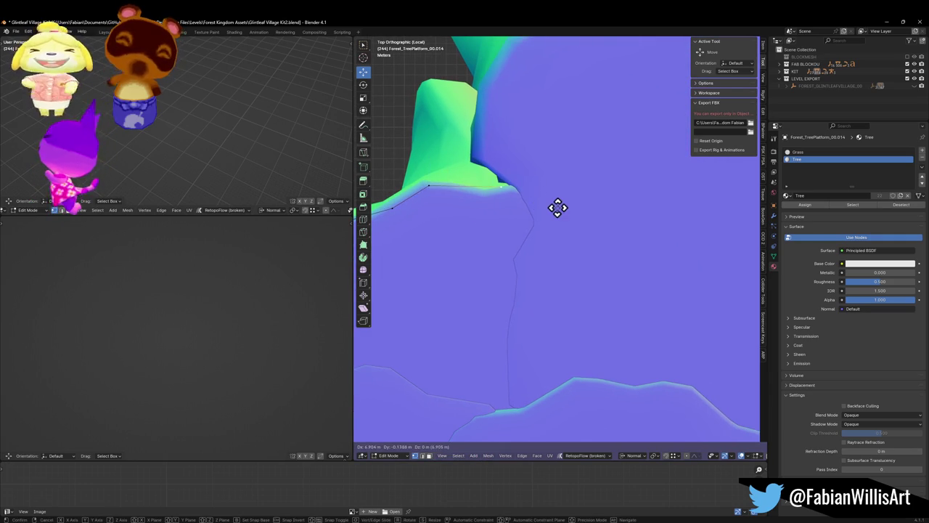
pyautogui.click(560, 210)
pyautogui.scroll(-5, 517, 284)
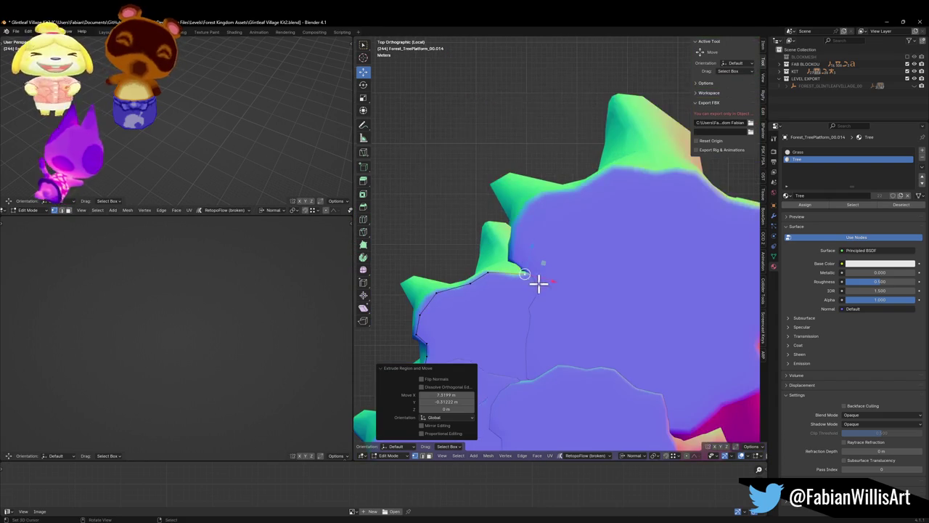
# - Extrude a chain of vertices along the top of the stump rim
pyautogui.press('g')
pyautogui.click(517, 270)
pyautogui.press('g')
pyautogui.click(525, 254)
pyautogui.press('e')
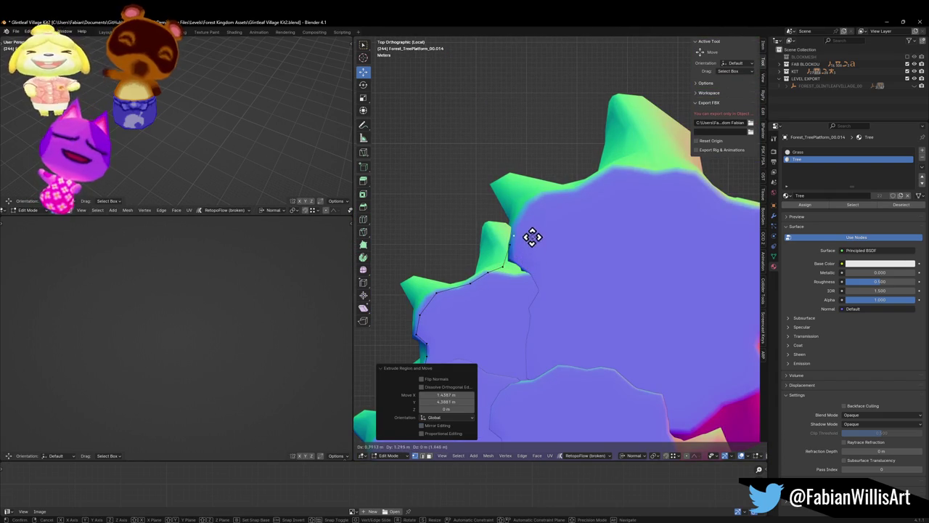
pyautogui.click(544, 209)
pyautogui.press('g')
pyautogui.click(567, 196)
pyautogui.press('e')
pyautogui.click(597, 195)
pyautogui.press('e')
pyautogui.click(634, 180)
pyautogui.press('e')
pyautogui.click(658, 162)
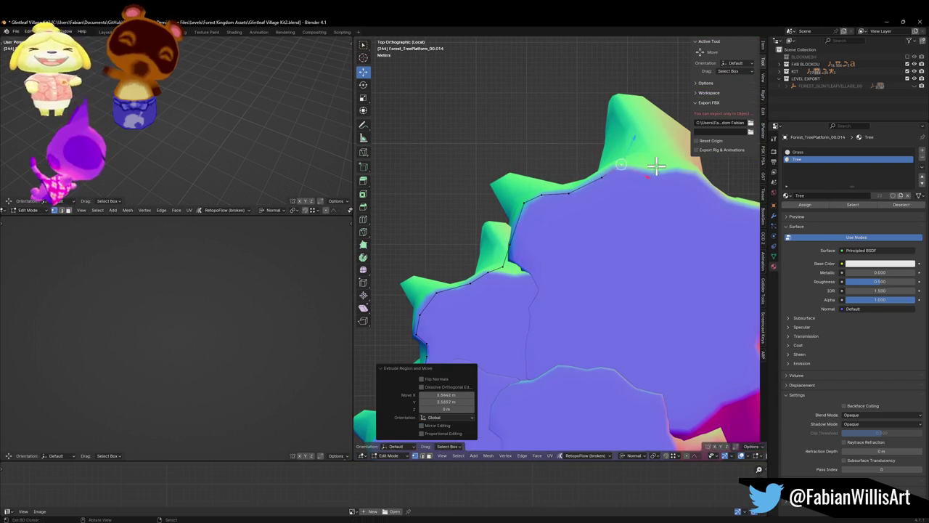
pyautogui.press('e')
pyautogui.click(697, 174)
pyautogui.press('e')
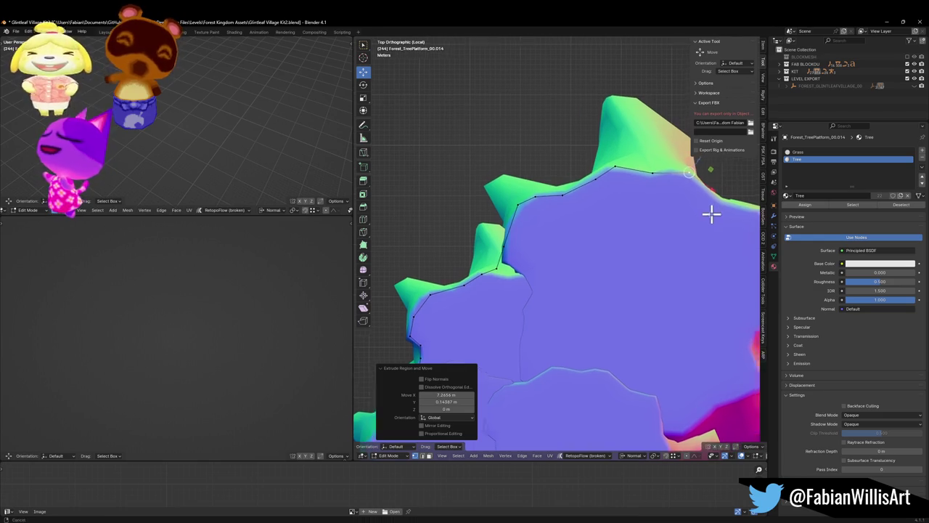
pyautogui.click(716, 211)
# - Continue extruding outline vertices down the right side and along the lower edge
pyautogui.click(577, 227)
pyautogui.press('e')
pyautogui.click(617, 240)
pyautogui.press('e')
pyautogui.click(622, 262)
pyautogui.press('e')
pyautogui.press('e')
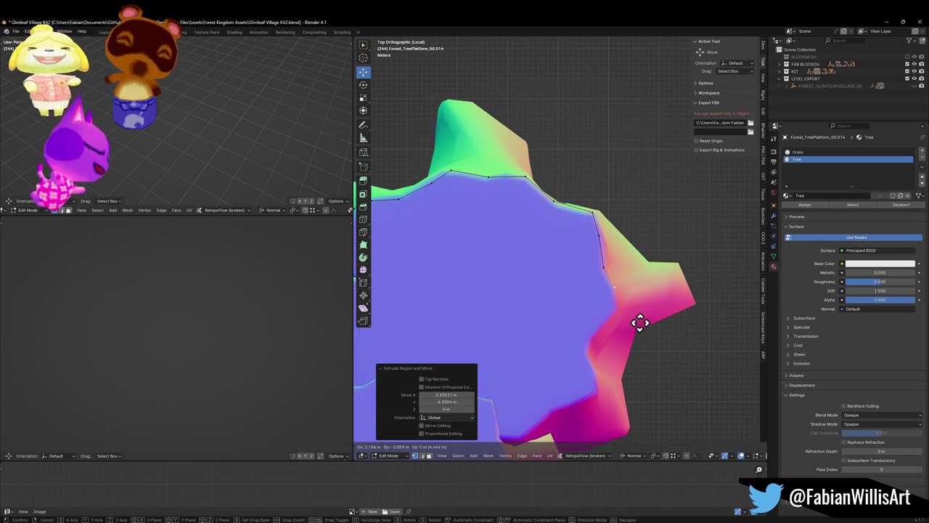
pyautogui.click(608, 404)
pyautogui.scroll(-2, 609, 414)
pyautogui.press('e')
pyautogui.click(589, 304)
pyautogui.press('e')
pyautogui.click(597, 331)
pyautogui.press('e')
pyautogui.click(590, 347)
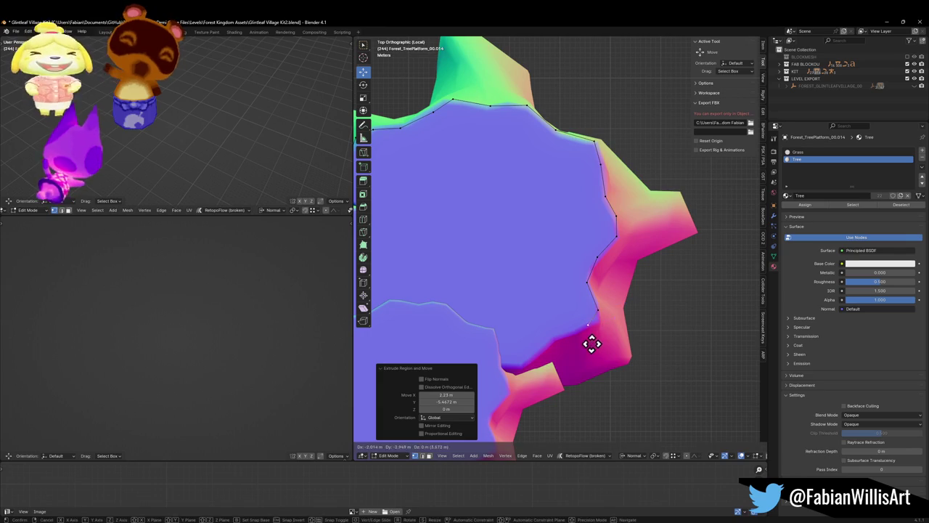
pyautogui.press('e')
pyautogui.click(550, 365)
pyautogui.scroll(-2, 573, 341)
pyautogui.press('e')
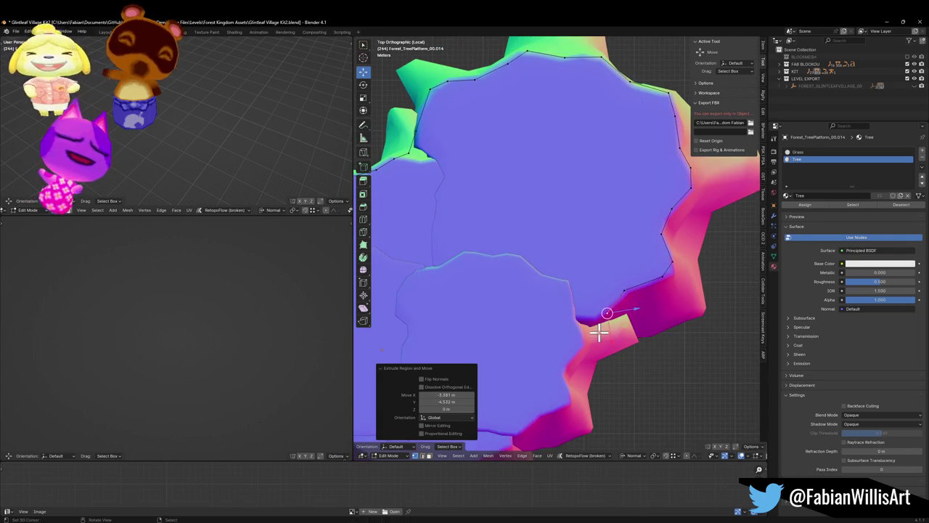
pyautogui.click(574, 341)
pyautogui.scroll(-2, 591, 305)
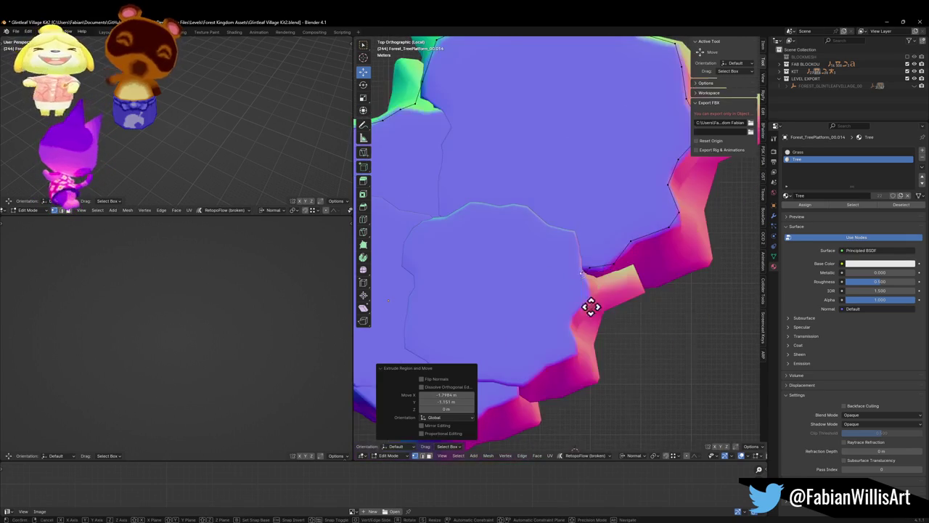
pyautogui.press('e')
pyautogui.click(581, 354)
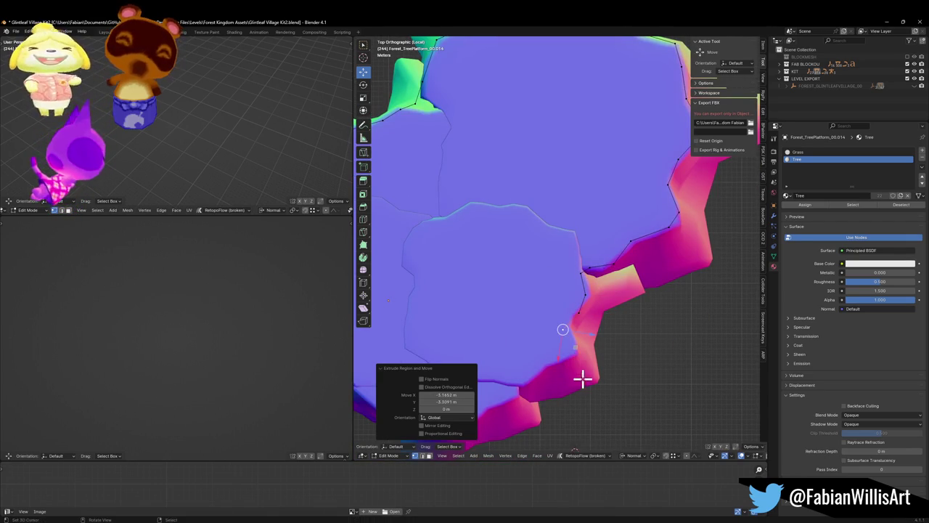
pyautogui.press('e')
pyautogui.click(595, 400)
pyautogui.scroll(2, 639, 363)
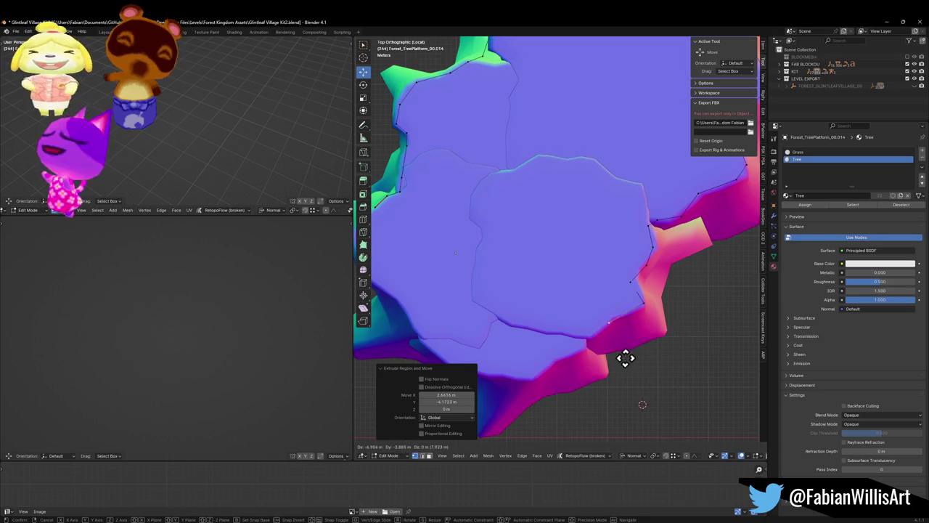
pyautogui.press('e')
pyautogui.click(591, 376)
pyautogui.scroll(2, 591, 373)
# - Extrude the final outline vertices along the lower-left edge to close the loop
pyautogui.press('e')
pyautogui.click(587, 364)
pyautogui.press('e')
pyautogui.click(573, 379)
pyautogui.press('e')
pyautogui.click(528, 369)
pyautogui.press('e')
pyautogui.click(491, 363)
pyautogui.press('e')
pyautogui.click(467, 335)
pyautogui.press('e')
pyautogui.click(444, 290)
pyautogui.press('e')
pyautogui.click(464, 259)
# - Fill the outline, save, and extrude and scale it into a thick slab with a stepped rim
pyautogui.press('f')
pyautogui.hotkey('ctrl', 's')
pyautogui.press('e')
pyautogui.click(533, 249)
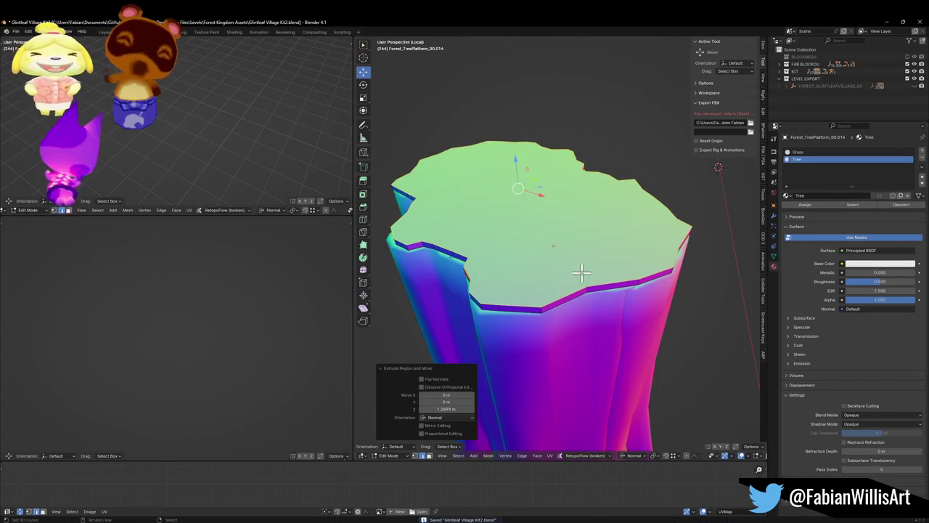
pyautogui.press('s')
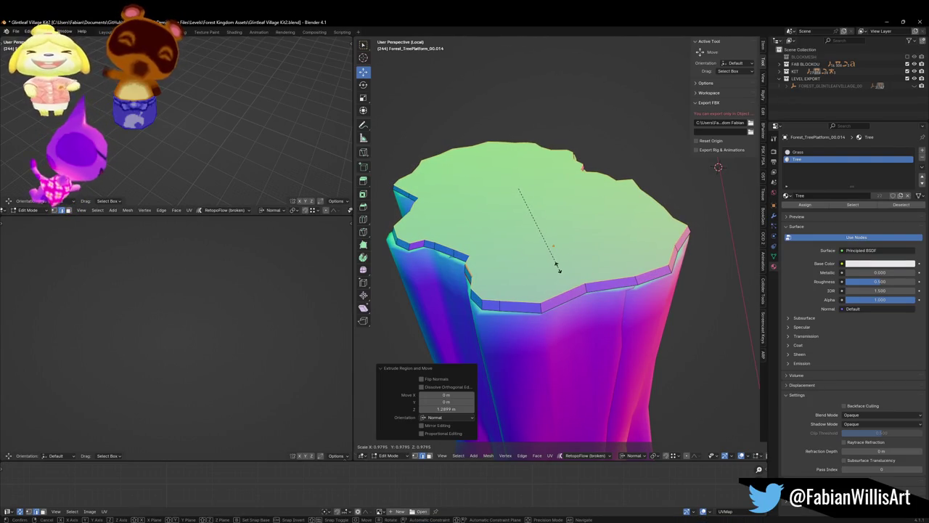
pyautogui.click(558, 267)
pyautogui.press('e')
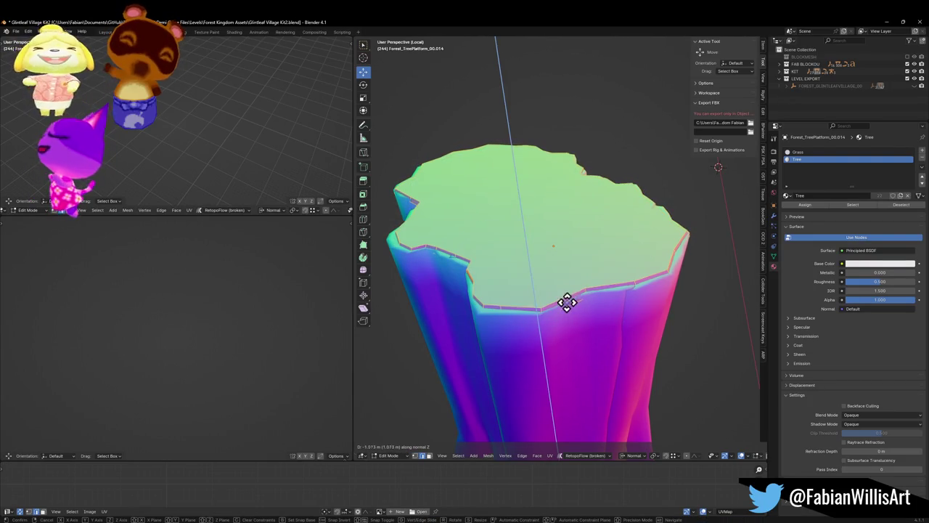
pyautogui.click(570, 301)
pyautogui.press('s')
pyautogui.hotkey('shift', 'z')
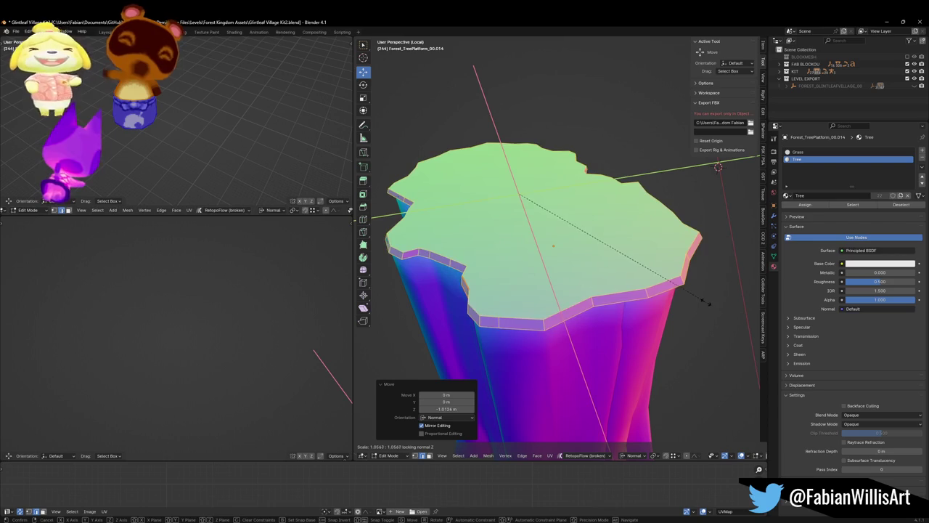
pyautogui.click(569, 292)
pyautogui.press('e')
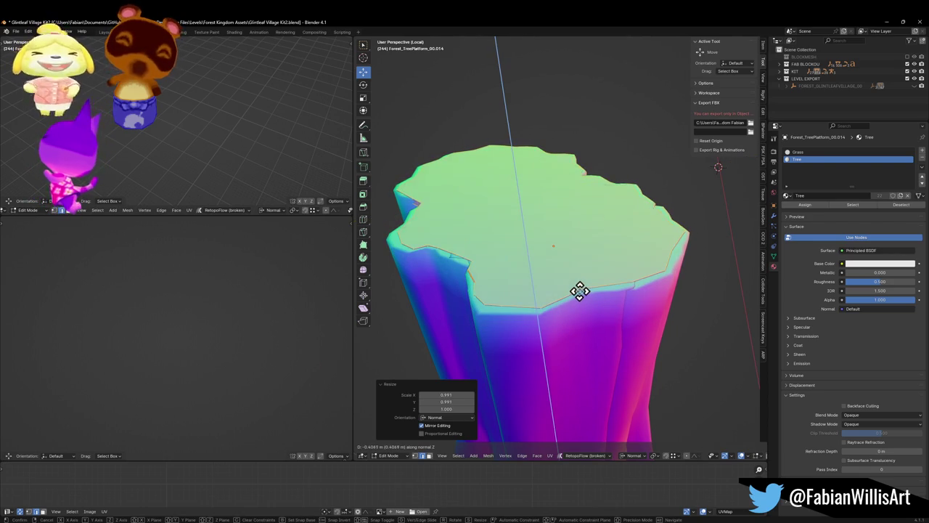
pyautogui.click(580, 290)
# - Delete the slab's top face, leaving an open hole
pyautogui.moveTo(560, 293)
pyautogui.mouseDown()
pyautogui.moveTo(600, 282)
pyautogui.moveTo(569, 281)
pyautogui.mouseUp()
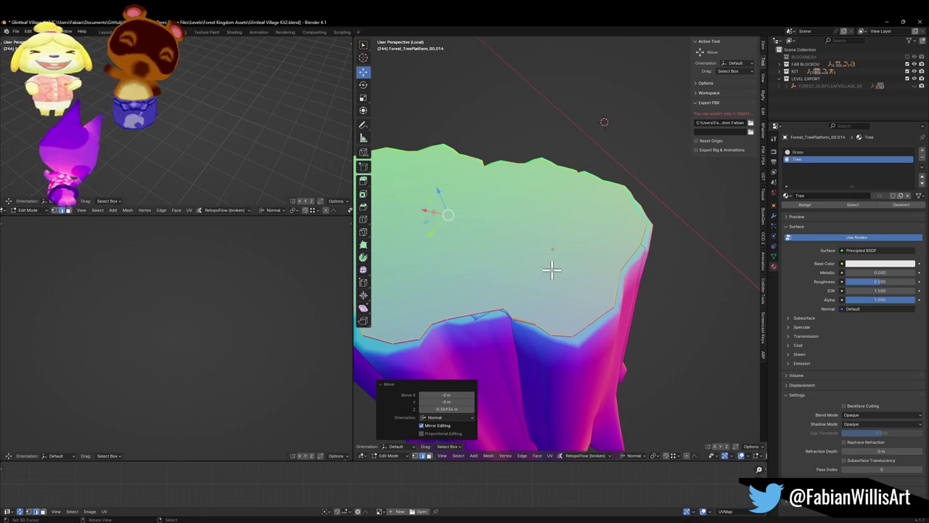
pyautogui.moveTo(538, 243); pyautogui.dragTo(590, 263)
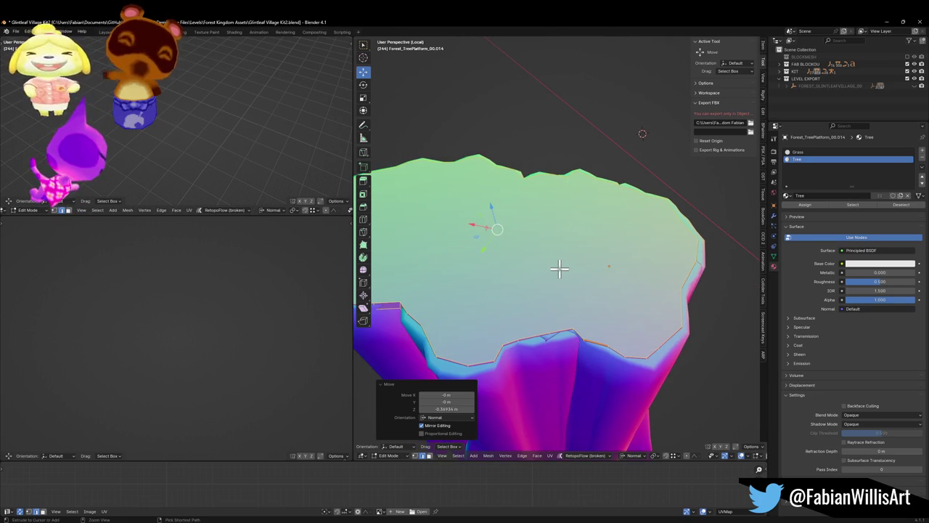
pyautogui.hotkey('ctrl', 't')
pyautogui.hotkey('ctrl', 'z')
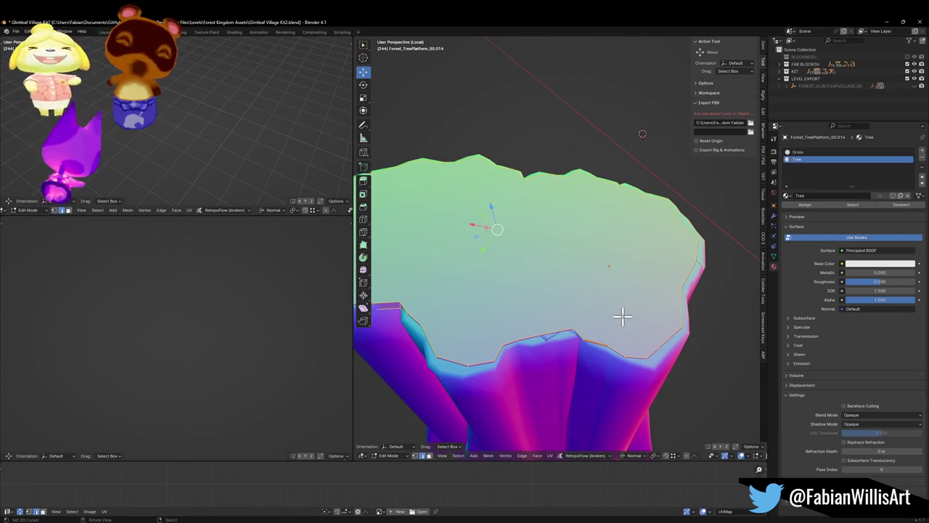
pyautogui.hotkey('alt', 'a')
pyautogui.click(598, 274)
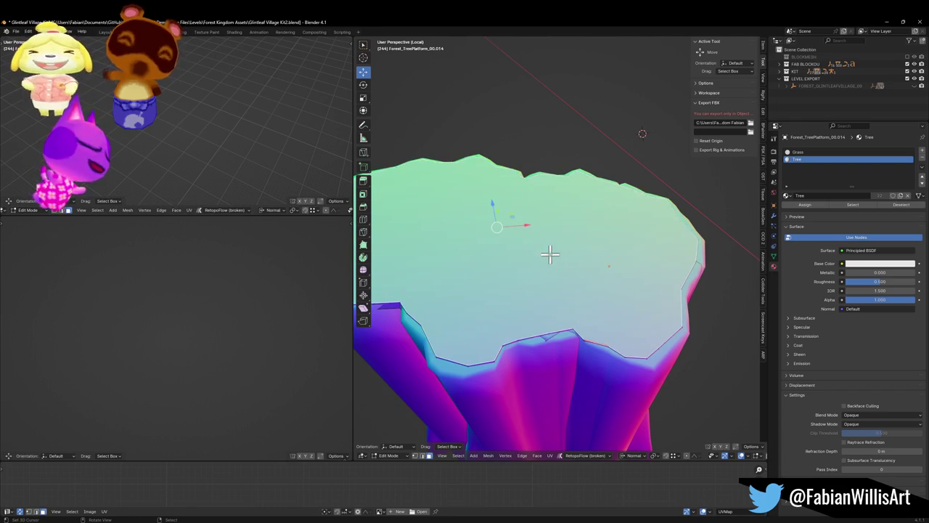
pyautogui.press('x')
pyautogui.click(529, 271)
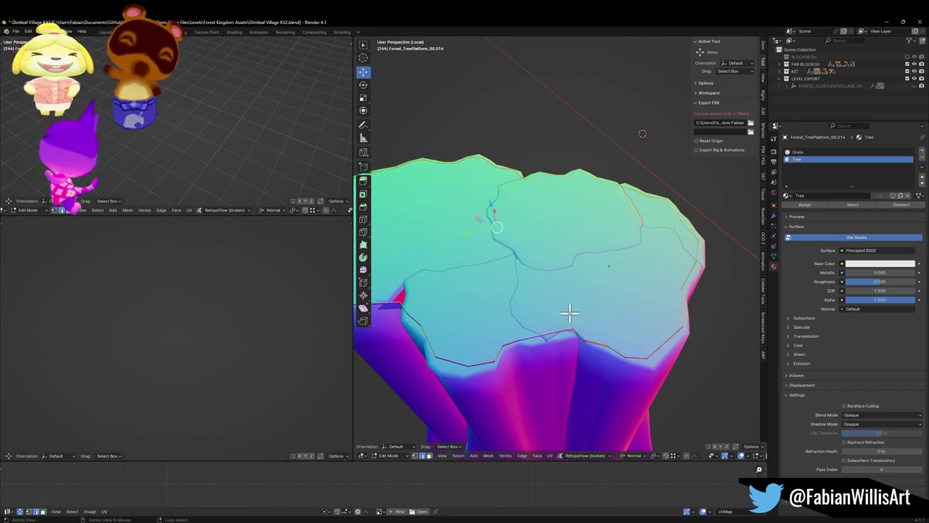
# - Close the hole with a Grid Fill of 12 spans
pyautogui.press('F3')
pyautogui.write('gr')
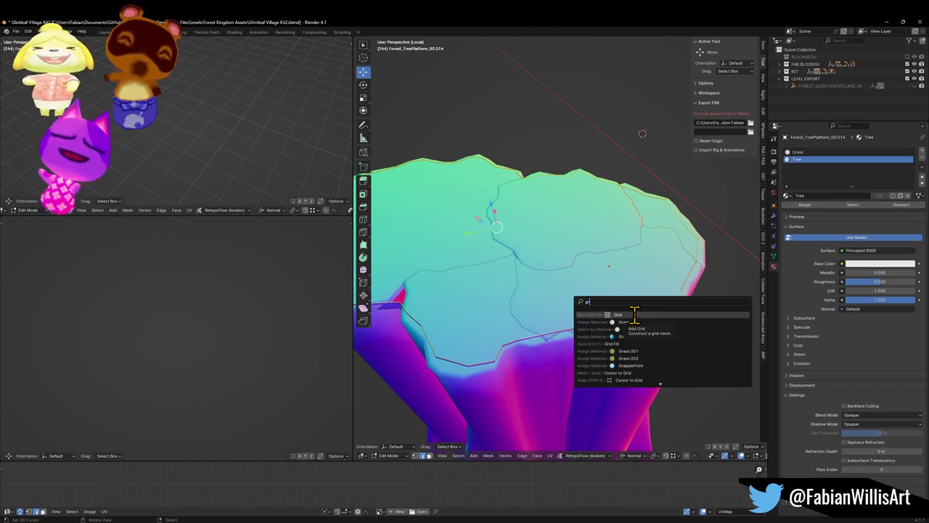
pyautogui.write('id fi')
pyautogui.press('Return')
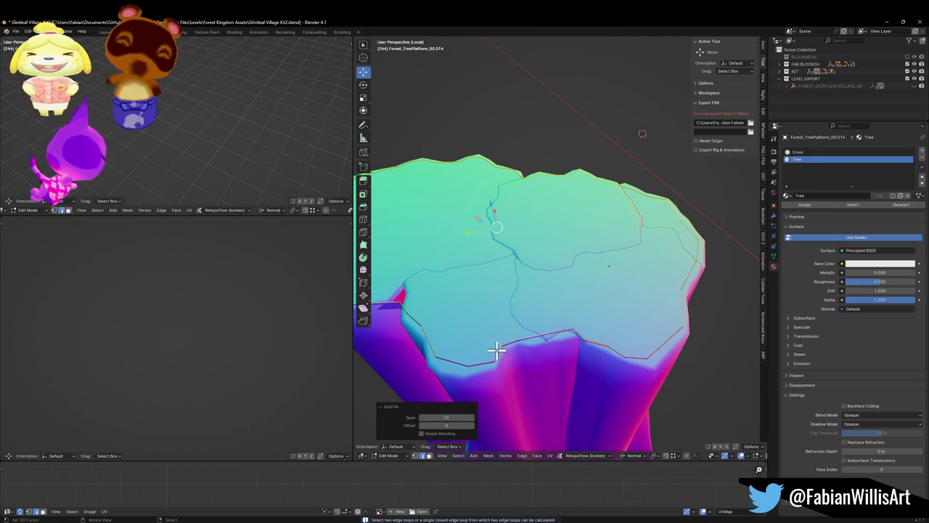
# - Leave the tree's local view, then select and isolate the linked pink platform slab
pyautogui.press('KP_Divide')
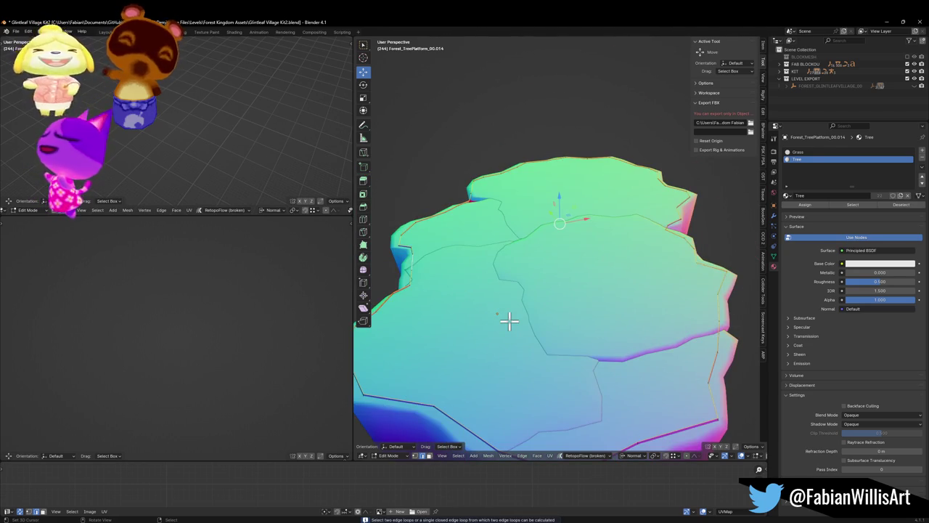
pyautogui.press('l')
pyautogui.press('KP_Divide')
pyautogui.scroll(3, 564, 305)
pyautogui.moveTo(538, 263)
pyautogui.mouseDown()
pyautogui.moveTo(413, 319)
pyautogui.moveTo(512, 283)
pyautogui.moveTo(619, 278)
pyautogui.mouseUp()
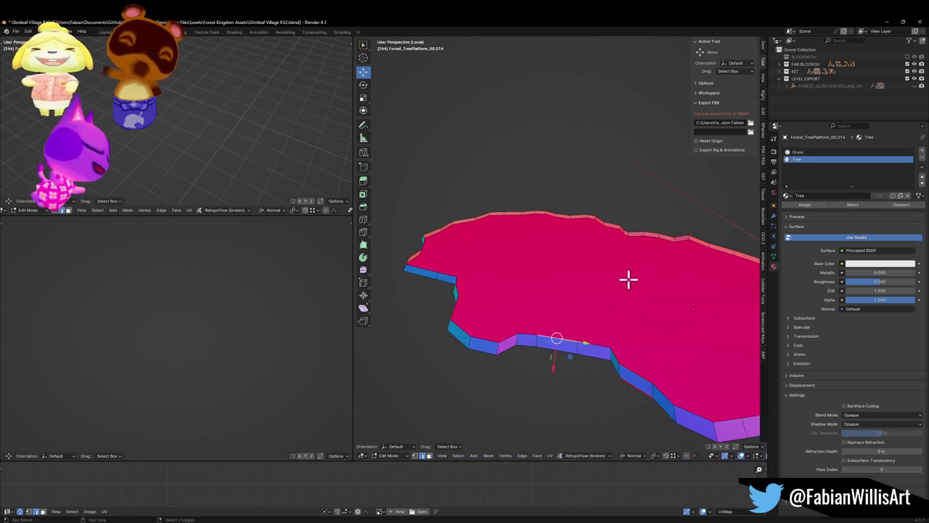
pyautogui.moveTo(633, 231); pyautogui.dragTo(612, 228)
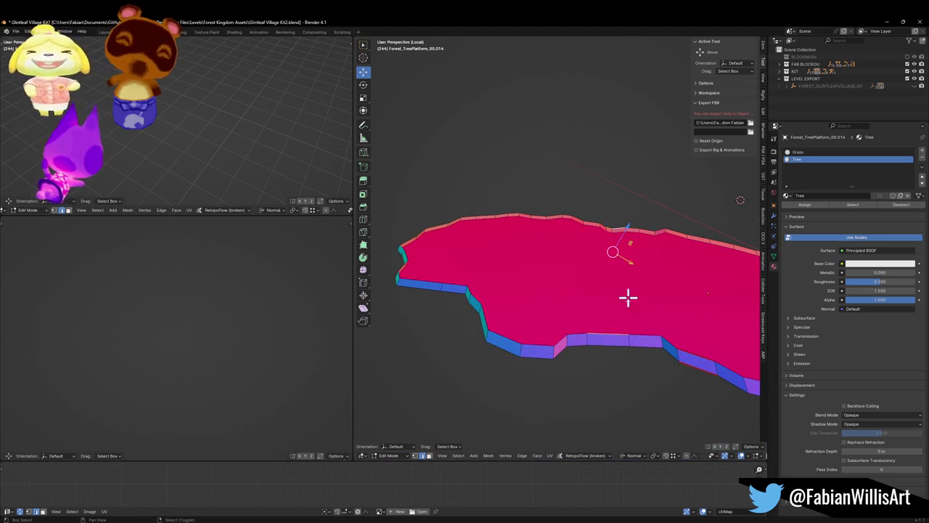
# - Try Grid Fill on the platform top, toggling Simple Blending and adjusting the span
pyautogui.press('F3')
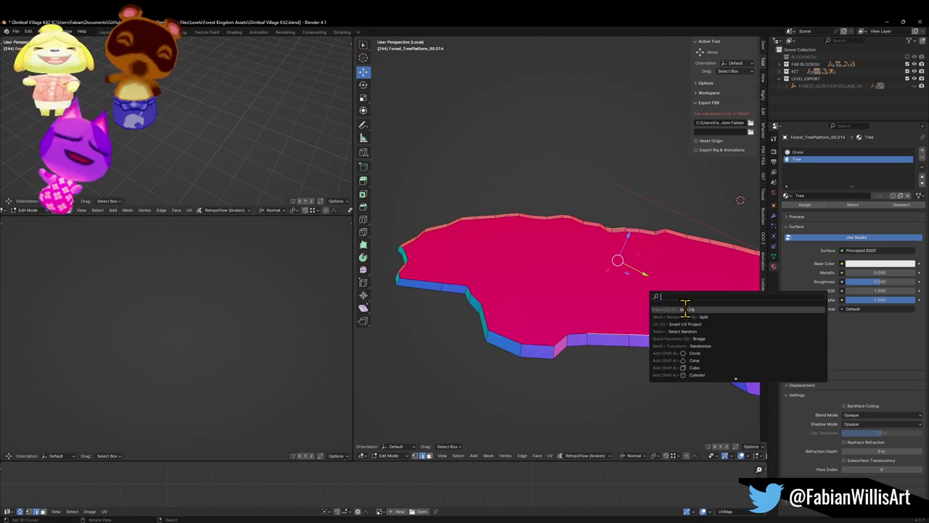
pyautogui.press('Return')
pyautogui.moveTo(685, 305); pyautogui.dragTo(635, 305)
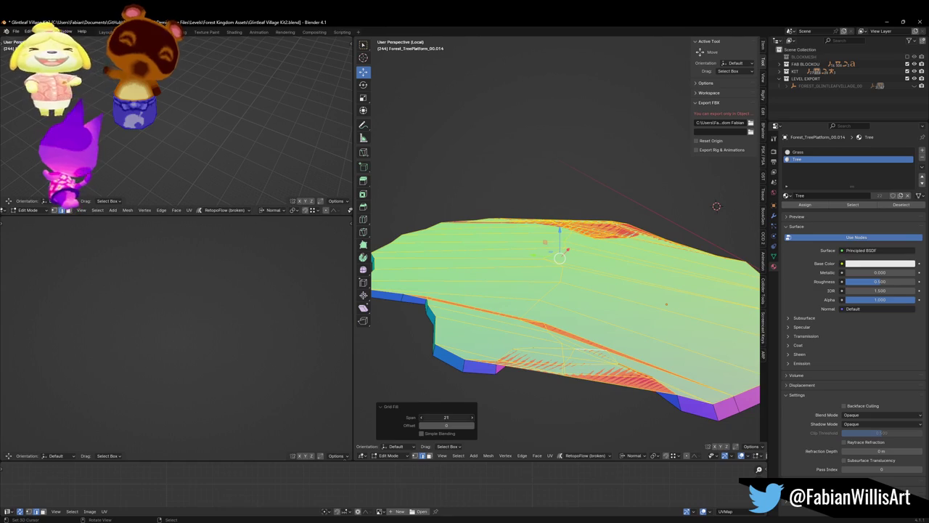
pyautogui.click(421, 434)
pyautogui.moveTo(441, 421); pyautogui.dragTo(438, 418)
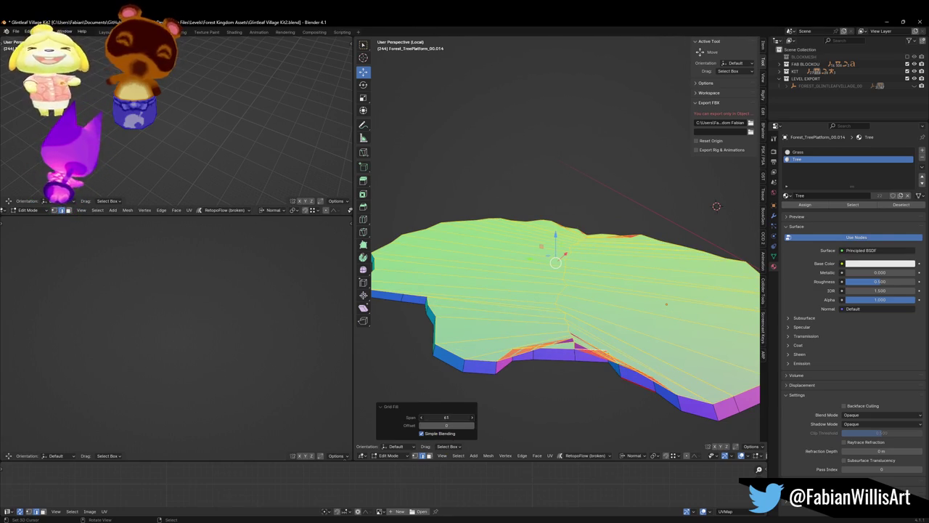
pyautogui.click(589, 307)
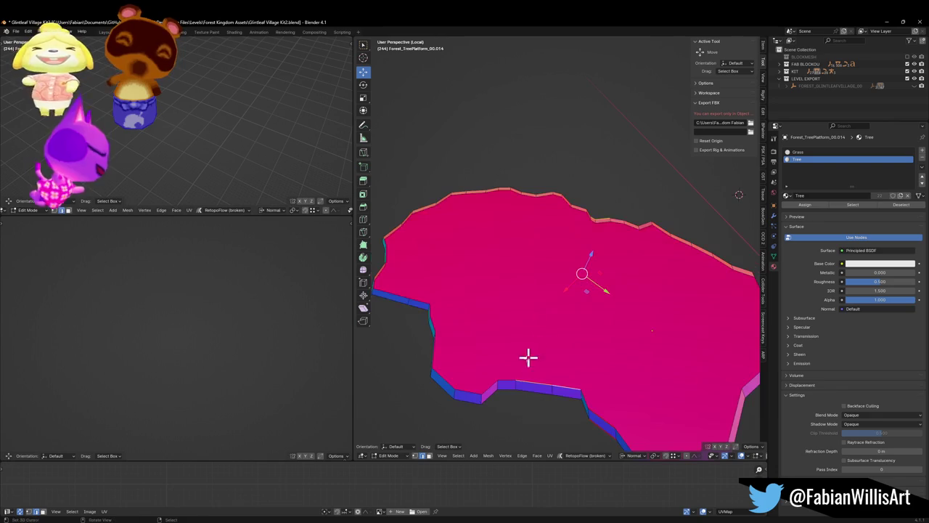
# - Select a rim edge and Grid Fill again with 12 spans, offset 0, Simple Blending off
pyautogui.keyDown('shift'); pyautogui.click(508, 379); pyautogui.keyUp('shift')
pyautogui.moveTo(586, 216)
pyautogui.mouseDown()
pyautogui.moveTo(586, 233)
pyautogui.moveTo(598, 238)
pyautogui.mouseUp()
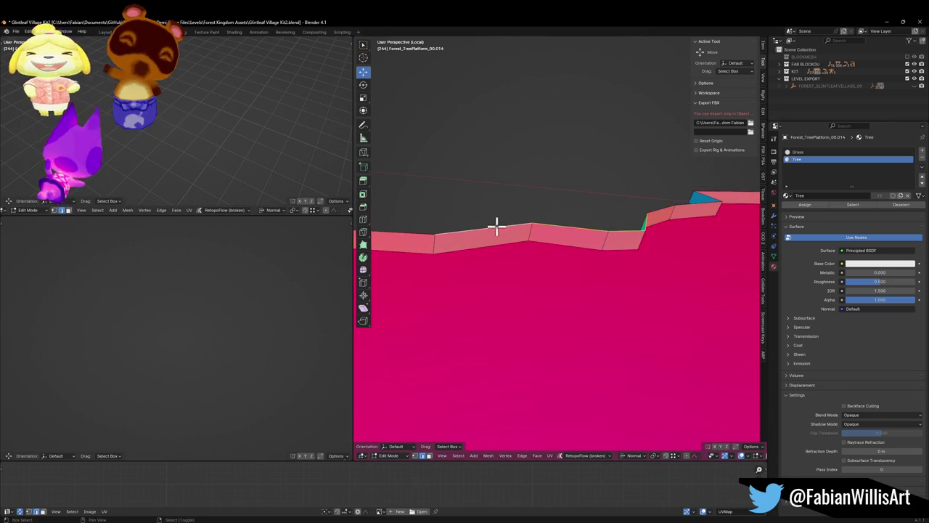
pyautogui.moveTo(398, 228)
pyautogui.mouseDown()
pyautogui.moveTo(587, 240)
pyautogui.moveTo(556, 276)
pyautogui.moveTo(620, 215)
pyautogui.mouseUp()
pyautogui.scroll(5, 682, 257)
pyautogui.scroll(-4, 654, 256)
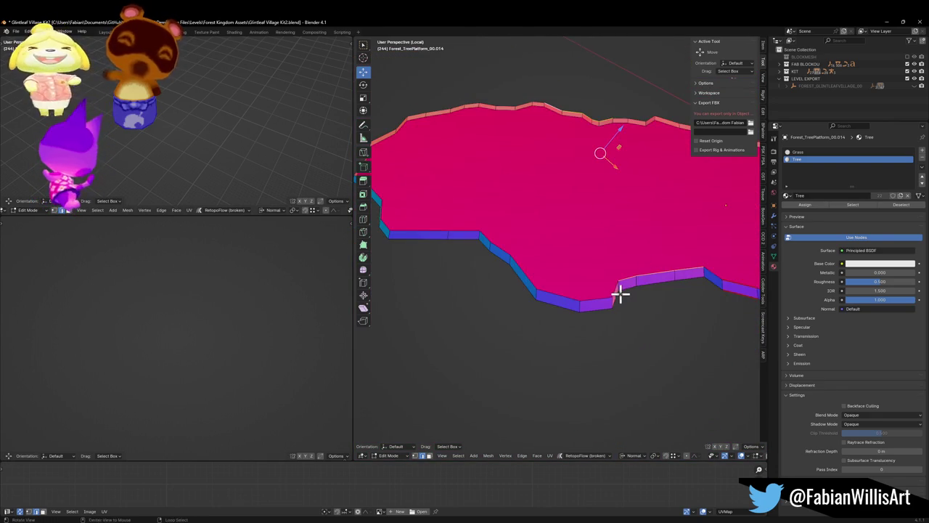
pyautogui.moveTo(621, 294); pyautogui.dragTo(607, 296)
pyautogui.moveTo(539, 308); pyautogui.dragTo(531, 313)
pyautogui.press('F3')
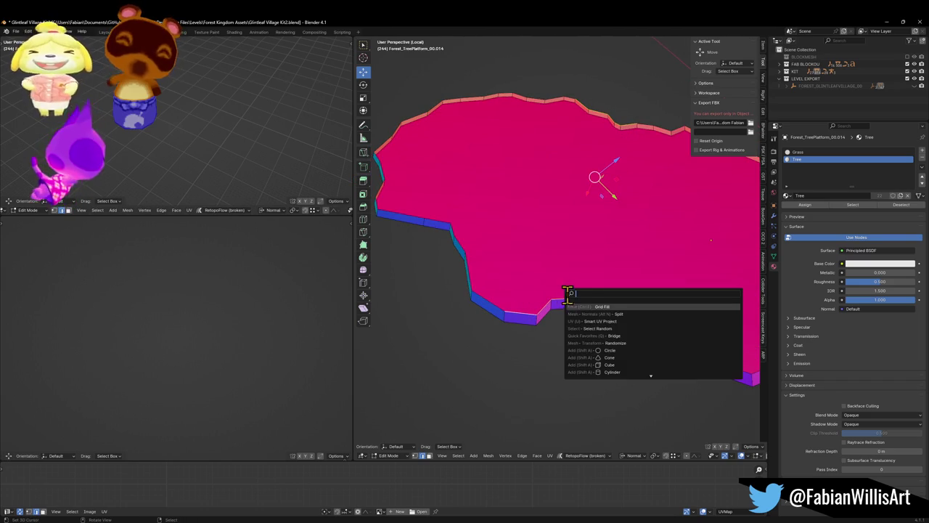
pyautogui.click(588, 306)
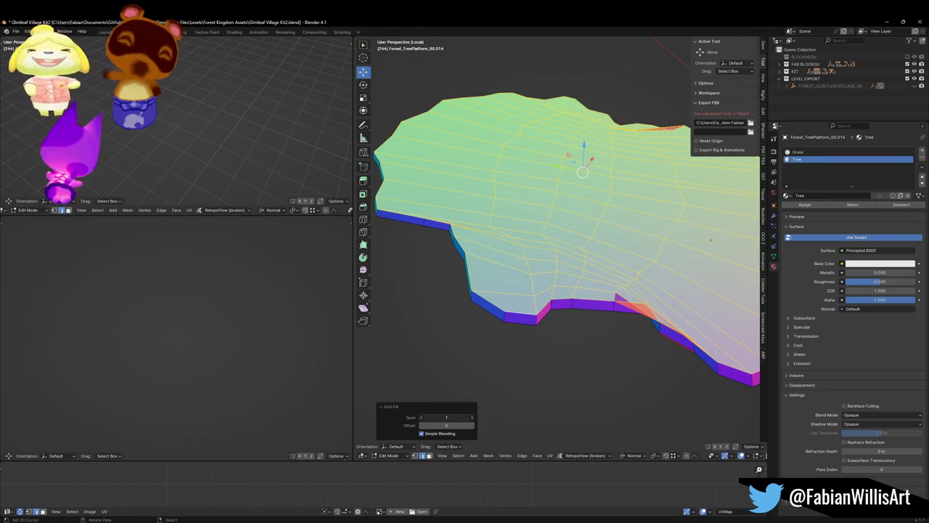
pyautogui.moveTo(447, 425)
pyautogui.mouseDown()
pyautogui.moveTo(464, 426)
pyautogui.moveTo(434, 425)
pyautogui.mouseUp()
pyautogui.click(421, 433)
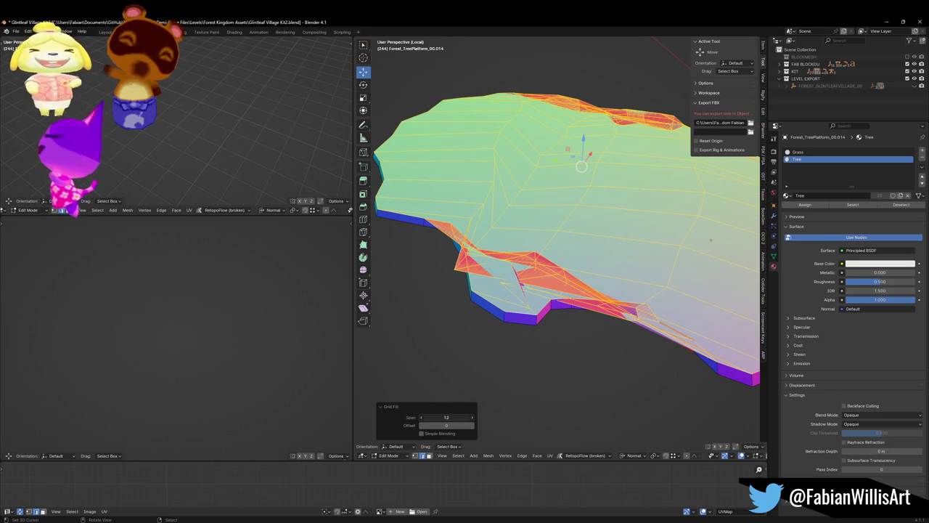
# - Select the shortest edge path along the platform's top rim
pyautogui.scroll(-2, 596, 251)
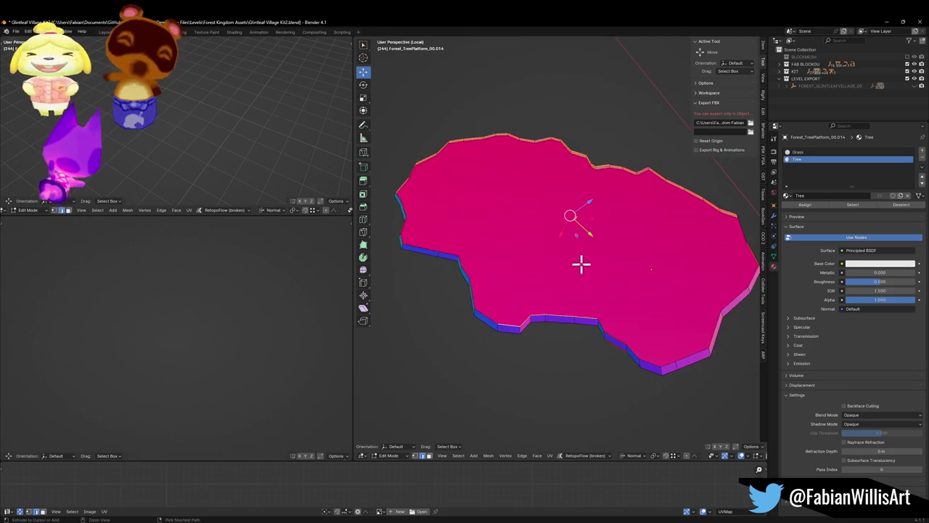
pyautogui.scroll(3, 585, 265)
pyautogui.moveTo(564, 258)
pyautogui.mouseDown()
pyautogui.moveTo(508, 303)
pyautogui.moveTo(558, 278)
pyautogui.mouseUp()
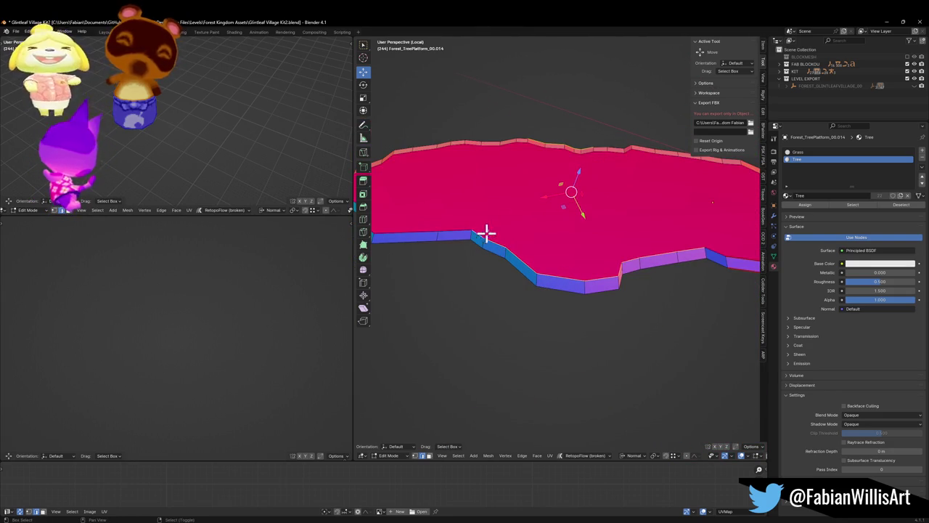
pyautogui.keyDown('shift'); pyautogui.click(508, 142); pyautogui.keyUp('shift')
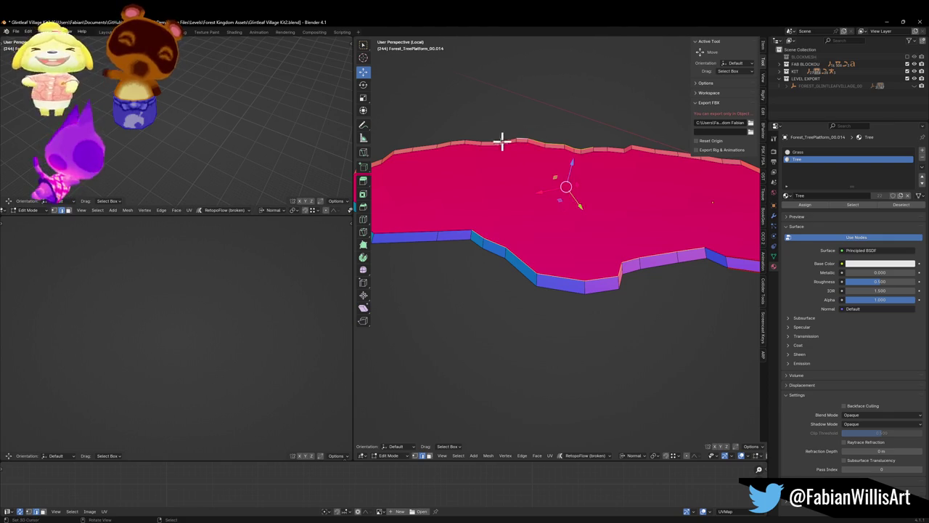
pyautogui.keyDown('ctrl'); pyautogui.click(465, 140); pyautogui.keyUp('ctrl')
# - Grid Fill the selected rim and turn on Simple Blending for a flat grid
pyautogui.press('q')
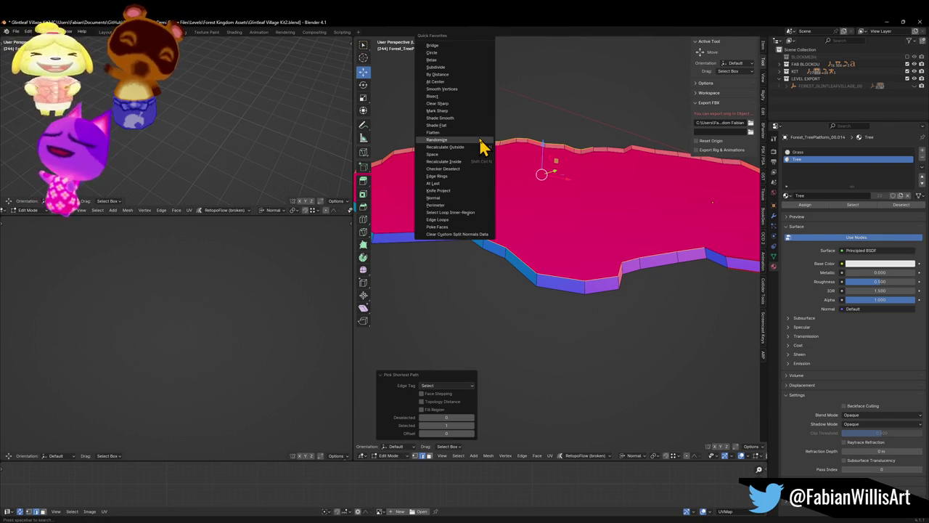
pyautogui.press('Escape')
pyautogui.press('q')
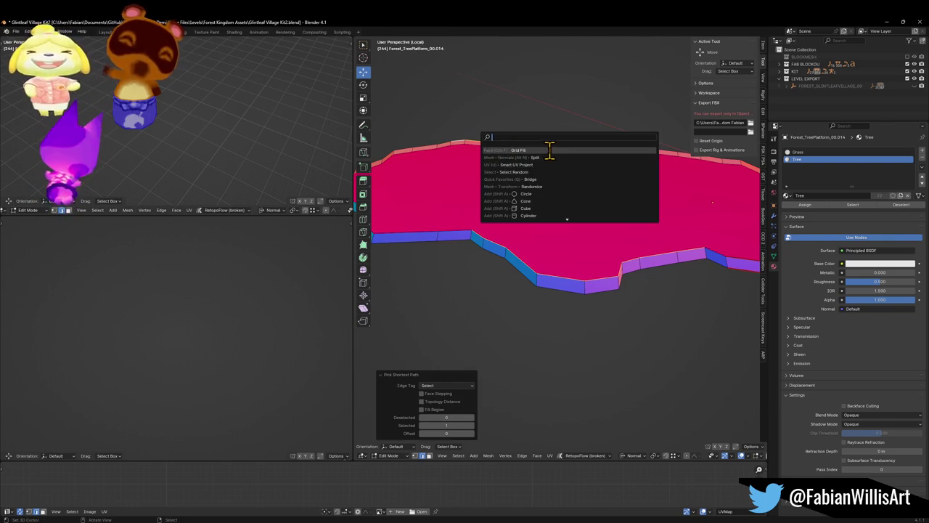
pyautogui.click(549, 150)
pyautogui.click(433, 434)
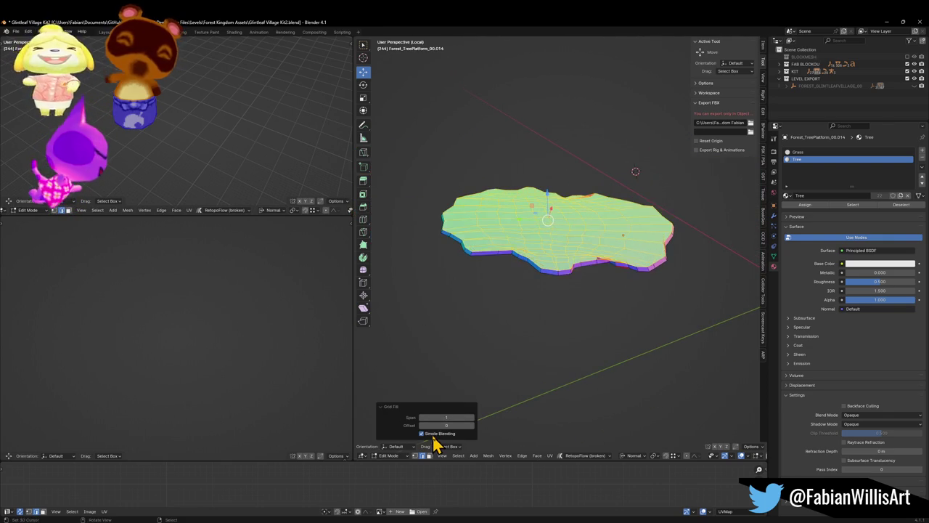
# - Set the Grid Fill span to 20, then settle on a span of 1
pyautogui.scroll(5, 497, 334)
pyautogui.click(446, 418)
pyautogui.write('20')
pyautogui.press('Return')
pyautogui.click(447, 417)
pyautogui.write('1')
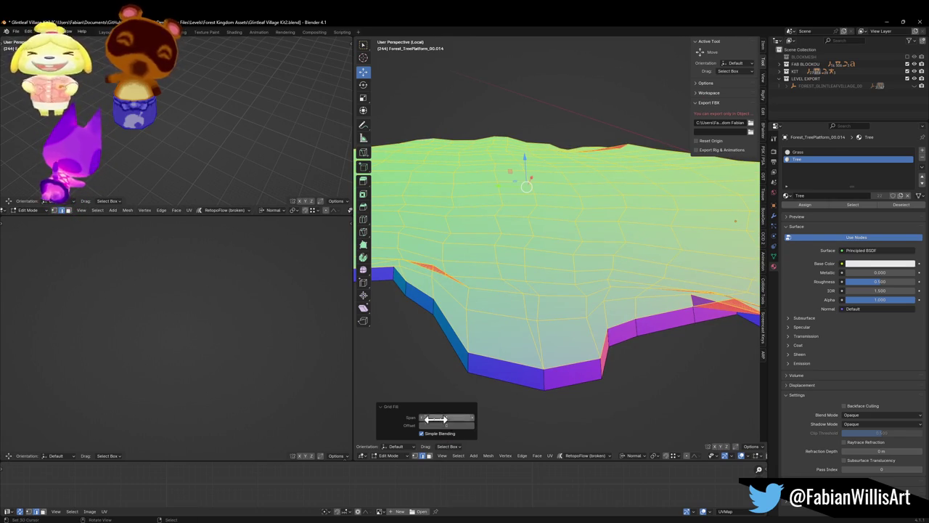
pyautogui.press('Return')
pyautogui.scroll(-5, 623, 247)
# - Reselect the platform's whole top rim loop using shortest-path selection
pyautogui.click(623, 247)
pyautogui.scroll(3, 646, 276)
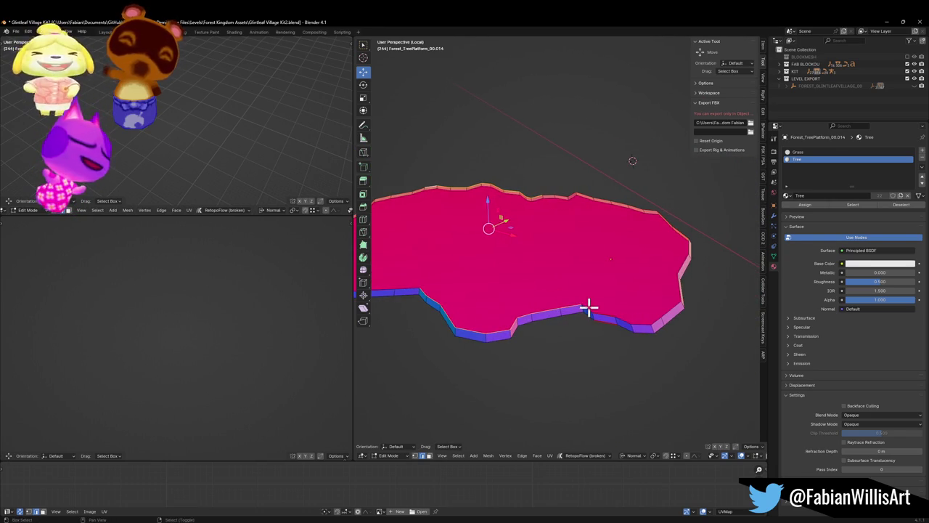
pyautogui.keyDown('ctrl'); pyautogui.click(661, 319); pyautogui.keyUp('ctrl')
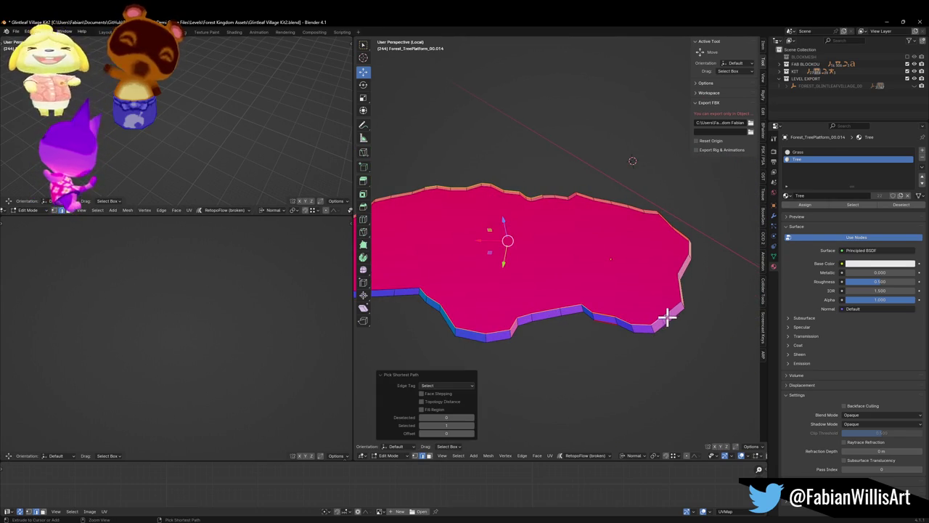
pyautogui.scroll(5, 651, 253)
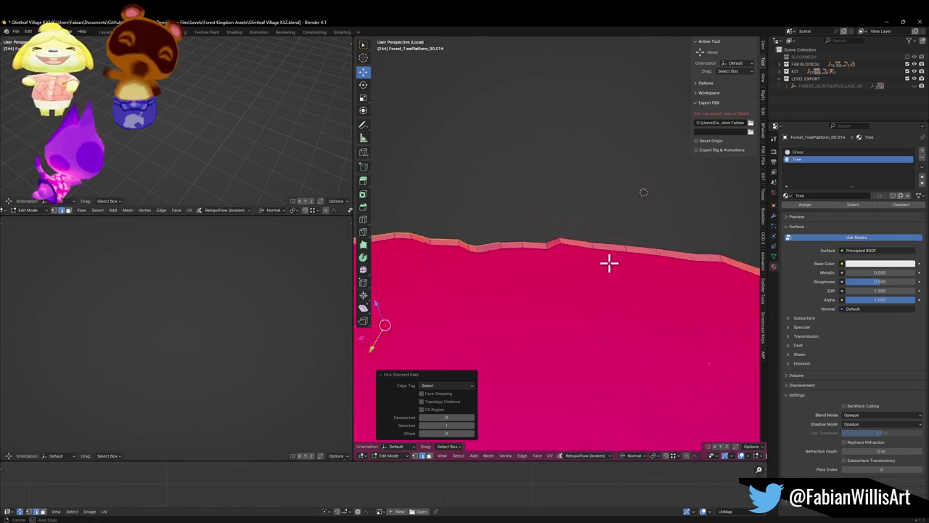
pyautogui.click(510, 240)
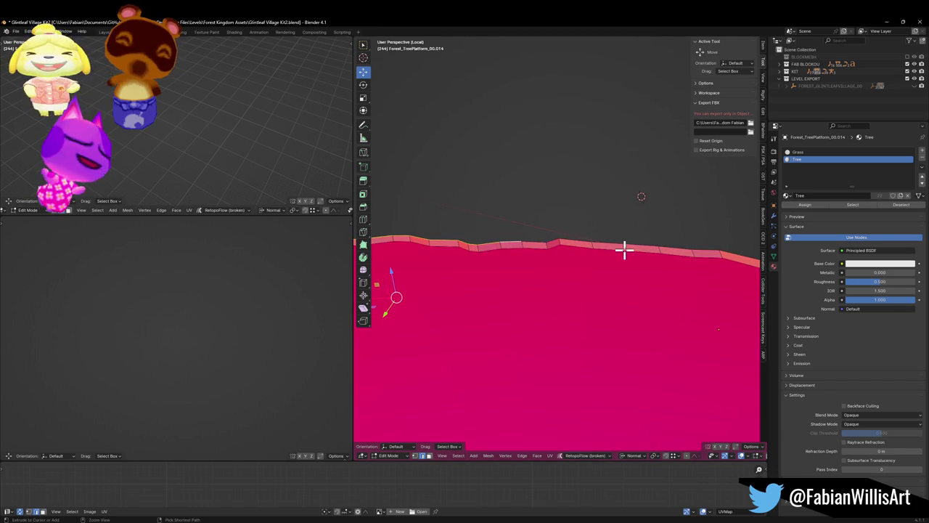
pyautogui.keyDown('ctrl'); pyautogui.click(681, 245); pyautogui.keyUp('ctrl')
pyautogui.scroll(-5, 674, 244)
# - Grid Fill the top rim again and inspect the filled cap from several angles
pyautogui.press('F3')
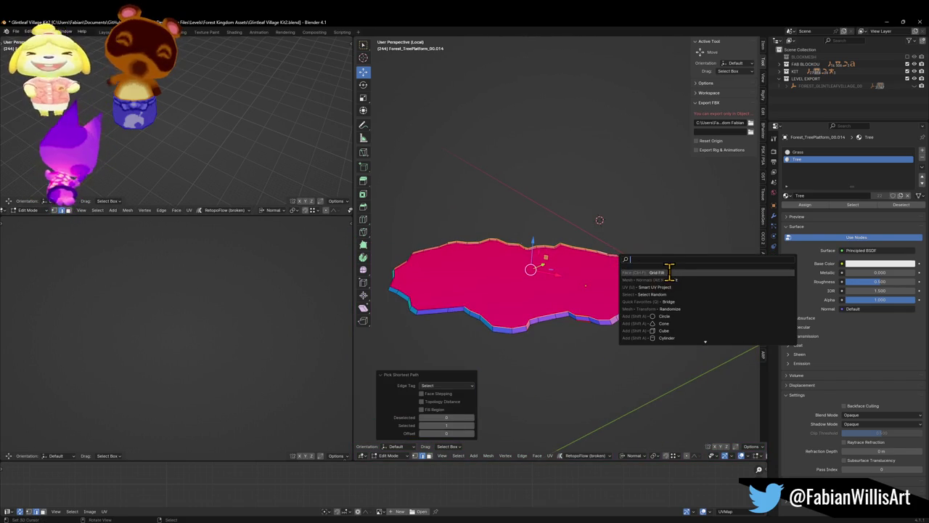
pyautogui.click(669, 271)
pyautogui.scroll(3, 509, 271)
pyautogui.moveTo(509, 271)
pyautogui.mouseDown()
pyautogui.moveTo(554, 264)
pyautogui.moveTo(539, 234)
pyautogui.moveTo(530, 259)
pyautogui.moveTo(588, 278)
pyautogui.moveTo(593, 259)
pyautogui.moveTo(589, 301)
pyautogui.moveTo(632, 297)
pyautogui.moveTo(586, 292)
pyautogui.moveTo(683, 285)
pyautogui.mouseUp()
pyautogui.scroll(2, 610, 284)
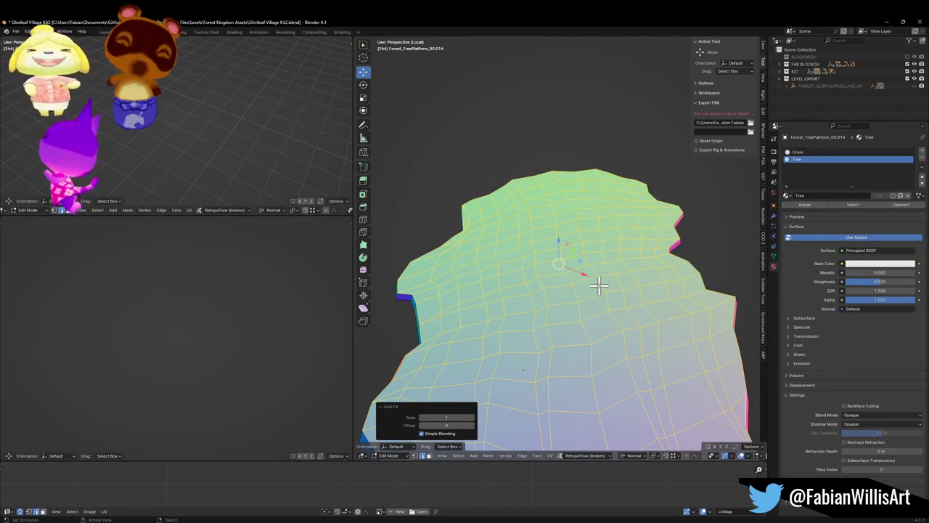
pyautogui.scroll(-3, 572, 245)
pyautogui.moveTo(573, 245)
pyautogui.mouseDown()
pyautogui.moveTo(586, 266)
pyautogui.moveTo(566, 242)
pyautogui.moveTo(544, 280)
pyautogui.moveTo(573, 274)
pyautogui.mouseUp()
# - Extrude the top faces slightly upward and apply Shade Smooth to the platform
pyautogui.press('e')
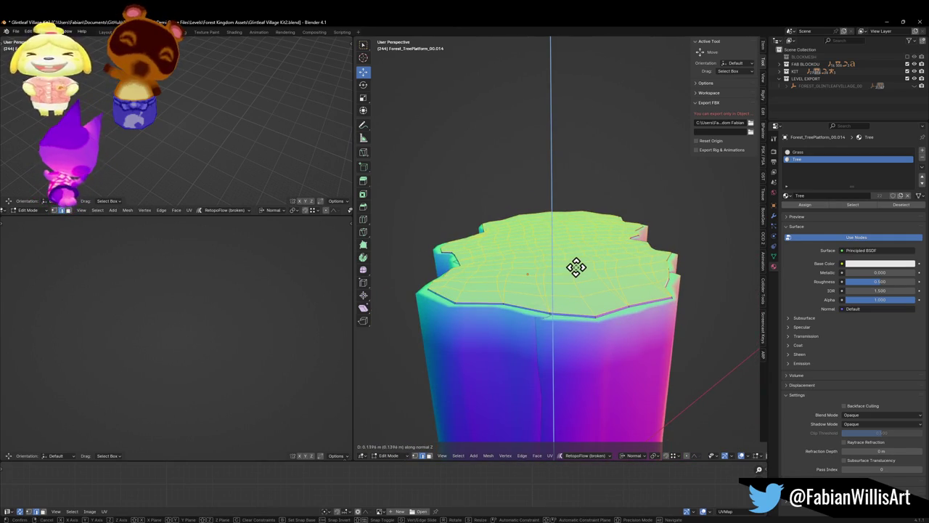
pyautogui.click(575, 267)
pyautogui.press('Tab')
pyautogui.rightClick(581, 276)
pyautogui.click(581, 276)
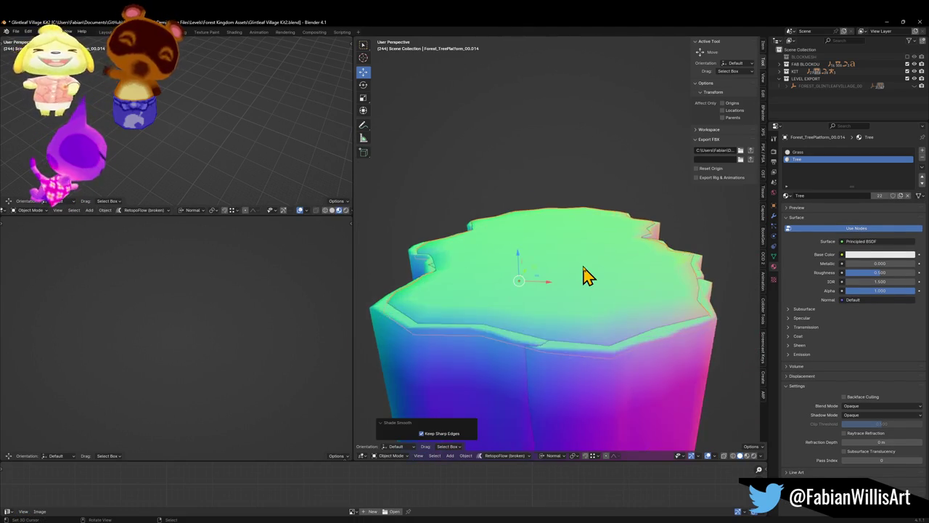
pyautogui.moveTo(575, 290); pyautogui.dragTo(596, 290)
pyautogui.press('z')
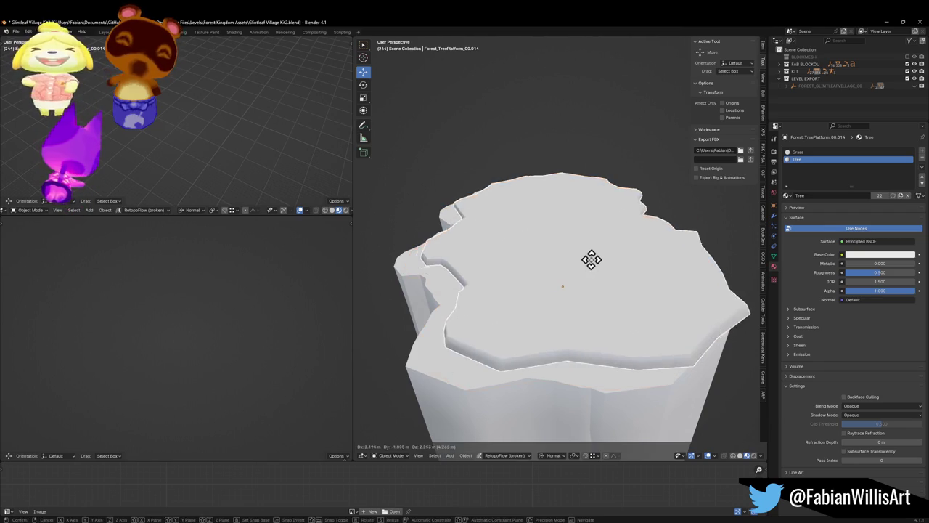
# - Remove the Tree material slot, save the blend file, and reveal all hidden objects
pyautogui.click(921, 158)
pyautogui.hotkey('ctrl', 's')
pyautogui.scroll(-3, 500, 389)
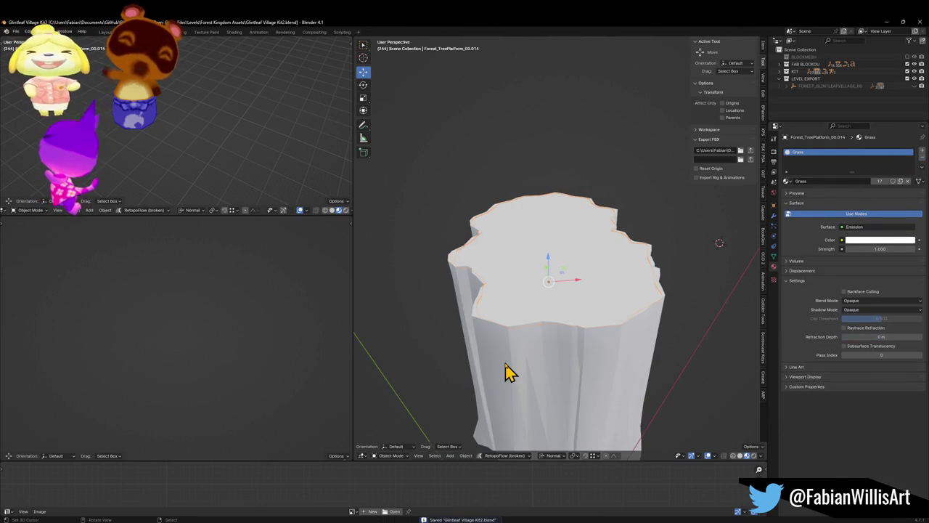
pyautogui.press('KP_Divide')
pyautogui.press('KP_Divide')
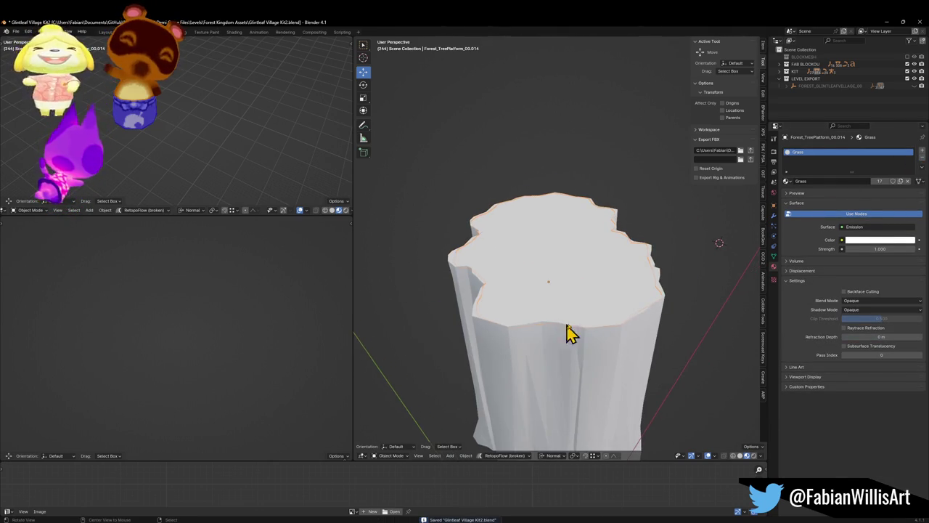
pyautogui.hotkey('alt', 'h')
pyautogui.scroll(5, 586, 348)
pyautogui.scroll(-5, 580, 260)
# - Select the FOREST_GLINTLEAFVILLAGE_00 root with its child objects, then pick the tree platform in Unity
pyautogui.click(519, 260)
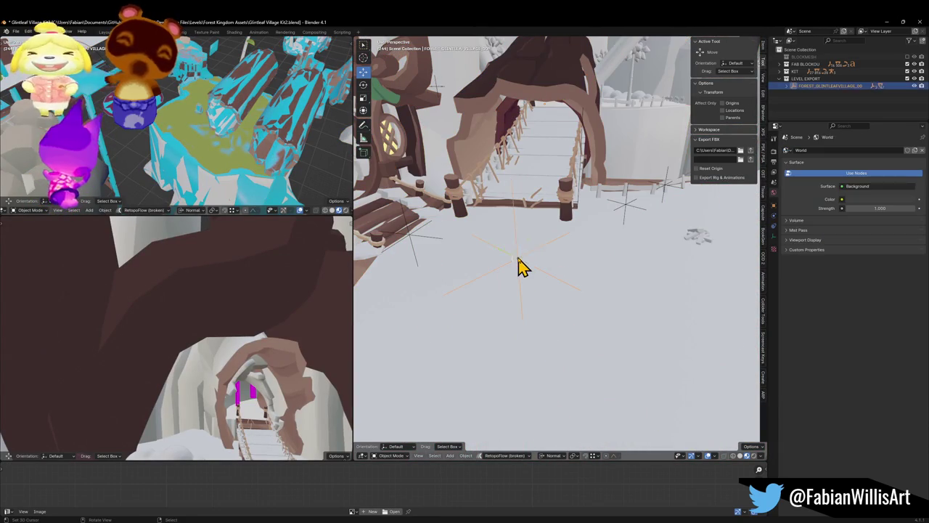
pyautogui.click(752, 157)
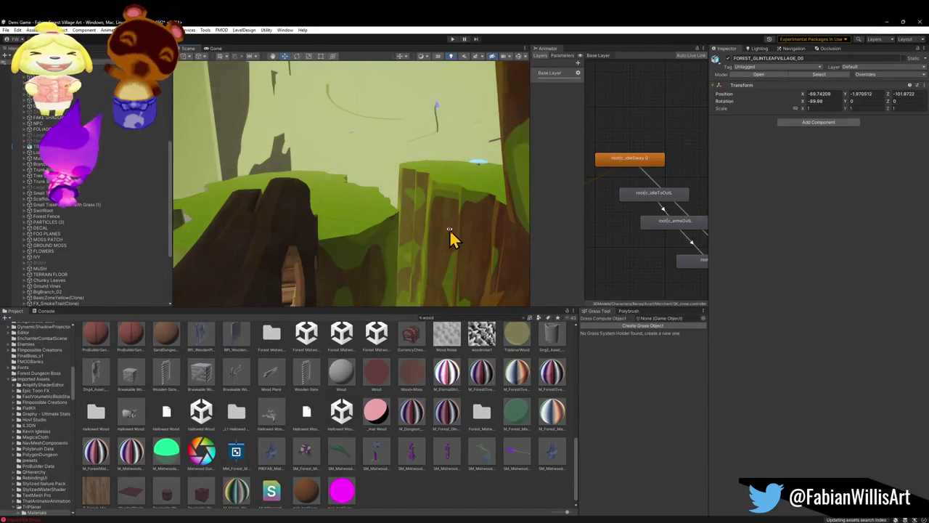
pyautogui.moveTo(450, 231)
pyautogui.mouseDown()
pyautogui.moveTo(417, 240)
pyautogui.moveTo(423, 276)
pyautogui.moveTo(203, 251)
pyautogui.moveTo(431, 216)
pyautogui.moveTo(420, 251)
pyautogui.moveTo(244, 201)
pyautogui.moveTo(240, 210)
pyautogui.moveTo(350, 277)
pyautogui.moveTo(351, 257)
pyautogui.moveTo(305, 286)
pyautogui.mouseUp()
pyautogui.click(305, 285)
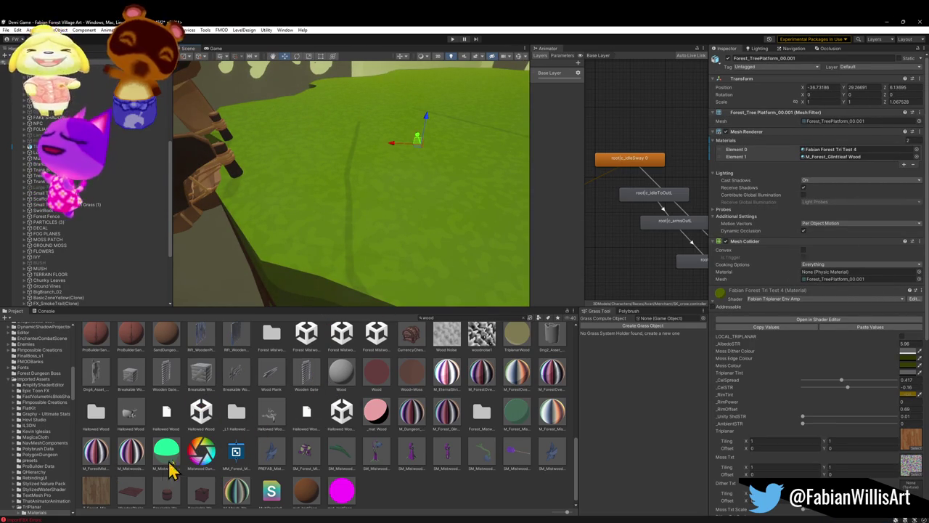
# - Drag wood materials onto Forest_TreePlatform_00.001's cliff side and trim, giving the grass cap a brown rim
pyautogui.moveTo(449, 427)
pyautogui.mouseDown()
pyautogui.moveTo(372, 289)
pyautogui.moveTo(336, 263)
pyautogui.mouseUp()
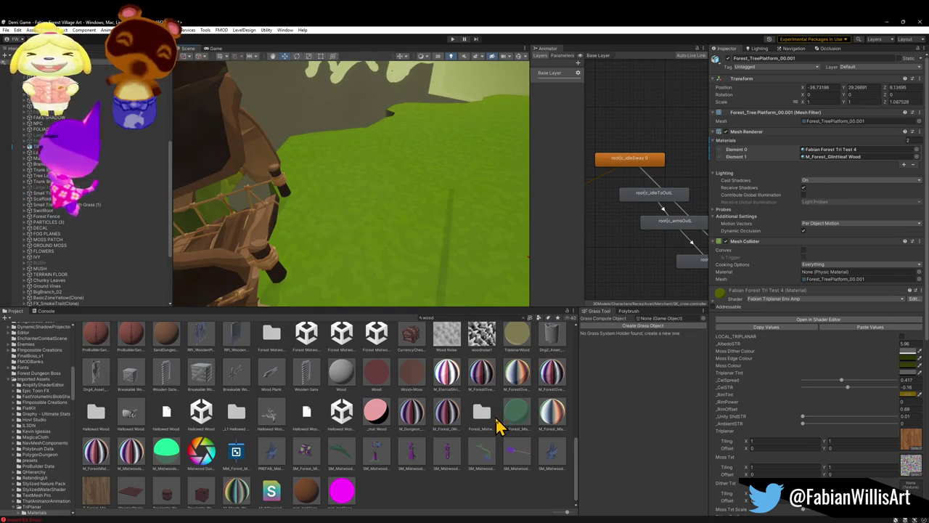
pyautogui.moveTo(443, 436)
pyautogui.mouseDown()
pyautogui.moveTo(321, 239)
pyautogui.moveTo(284, 218)
pyautogui.moveTo(324, 259)
pyautogui.moveTo(370, 229)
pyautogui.moveTo(365, 247)
pyautogui.moveTo(439, 308)
pyautogui.mouseUp()
pyautogui.moveTo(444, 419)
pyautogui.mouseDown()
pyautogui.moveTo(353, 284)
pyautogui.moveTo(397, 252)
pyautogui.moveTo(396, 265)
pyautogui.mouseUp()
pyautogui.moveTo(403, 328)
pyautogui.mouseDown()
pyautogui.moveTo(556, 317)
pyautogui.moveTo(474, 283)
pyautogui.moveTo(494, 286)
pyautogui.moveTo(486, 294)
pyautogui.moveTo(468, 204)
pyautogui.moveTo(465, 298)
pyautogui.mouseUp()
pyautogui.moveTo(451, 424)
pyautogui.mouseDown()
pyautogui.moveTo(373, 265)
pyautogui.moveTo(400, 307)
pyautogui.moveTo(282, 215)
pyautogui.moveTo(239, 198)
pyautogui.mouseUp()
pyautogui.moveTo(239, 197)
pyautogui.mouseDown()
pyautogui.moveTo(244, 215)
pyautogui.moveTo(323, 194)
pyautogui.moveTo(424, 213)
pyautogui.moveTo(504, 196)
pyautogui.moveTo(374, 197)
pyautogui.mouseUp()
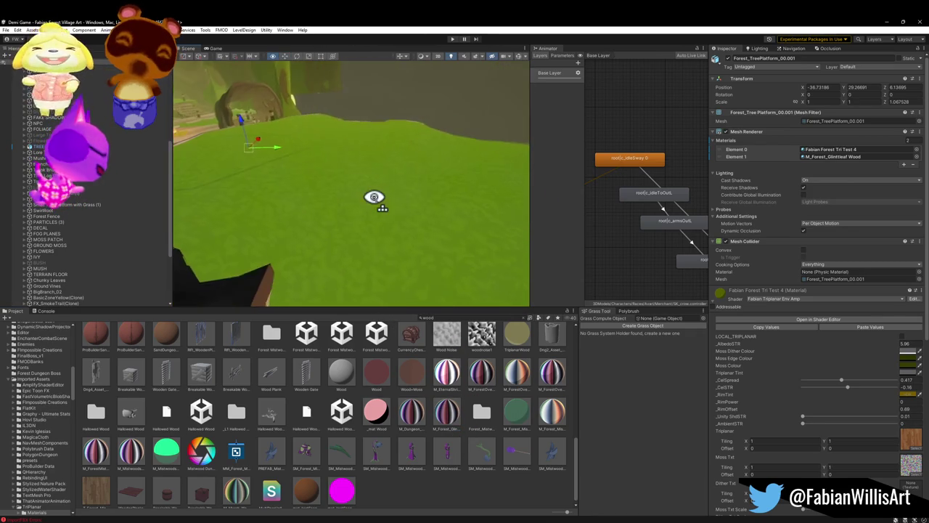
pyautogui.click(364, 511)
pyautogui.moveTo(346, 249)
pyautogui.mouseDown()
pyautogui.moveTo(264, 228)
pyautogui.moveTo(304, 266)
pyautogui.moveTo(316, 240)
pyautogui.moveTo(315, 266)
pyautogui.moveTo(353, 266)
pyautogui.moveTo(461, 240)
pyautogui.moveTo(477, 224)
pyautogui.moveTo(218, 269)
pyautogui.moveTo(278, 240)
pyautogui.moveTo(380, 232)
pyautogui.moveTo(376, 264)
pyautogui.moveTo(409, 278)
pyautogui.moveTo(431, 268)
pyautogui.moveTo(357, 236)
pyautogui.moveTo(363, 257)
pyautogui.moveTo(385, 270)
pyautogui.mouseUp()
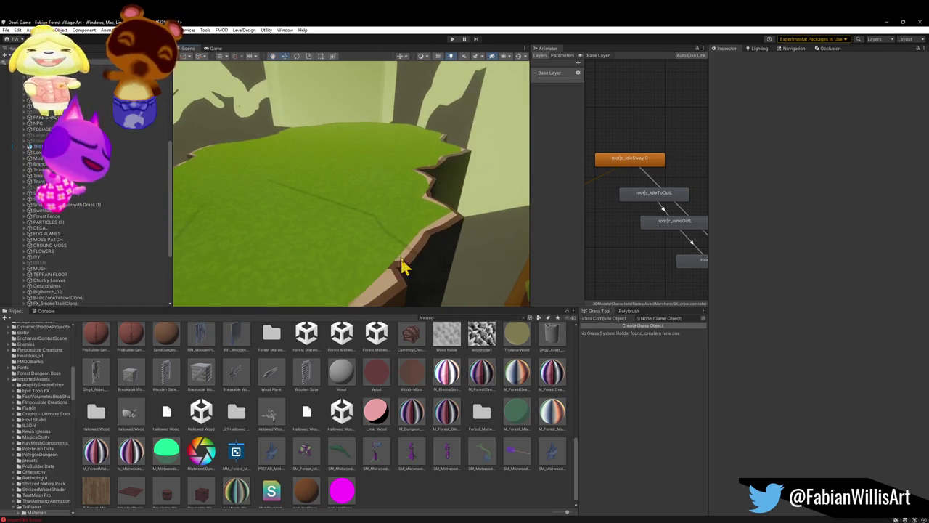
# - Isolate Forest_TreePlatform_00.014 in Edit Mode and move a rim corner vertex -2.9774 m X, 0.18345 m Y
pyautogui.click(888, 23)
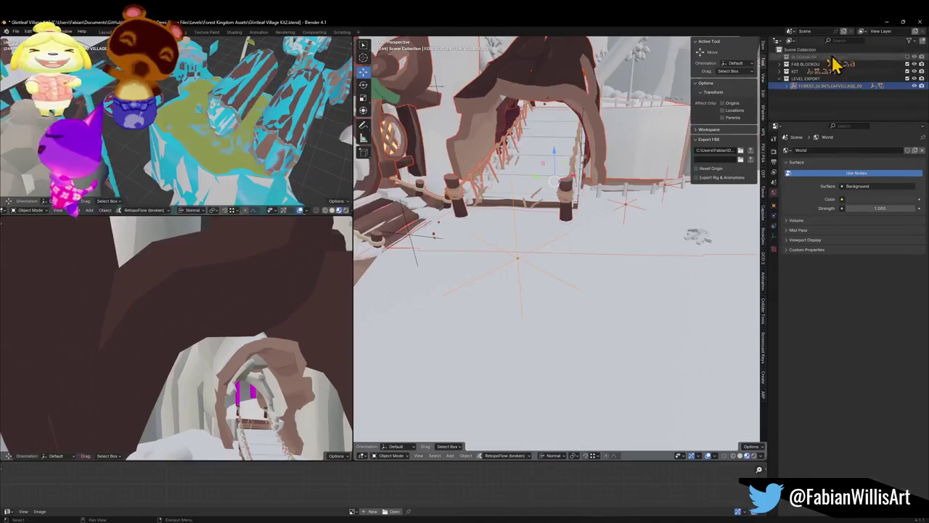
pyautogui.click(617, 203)
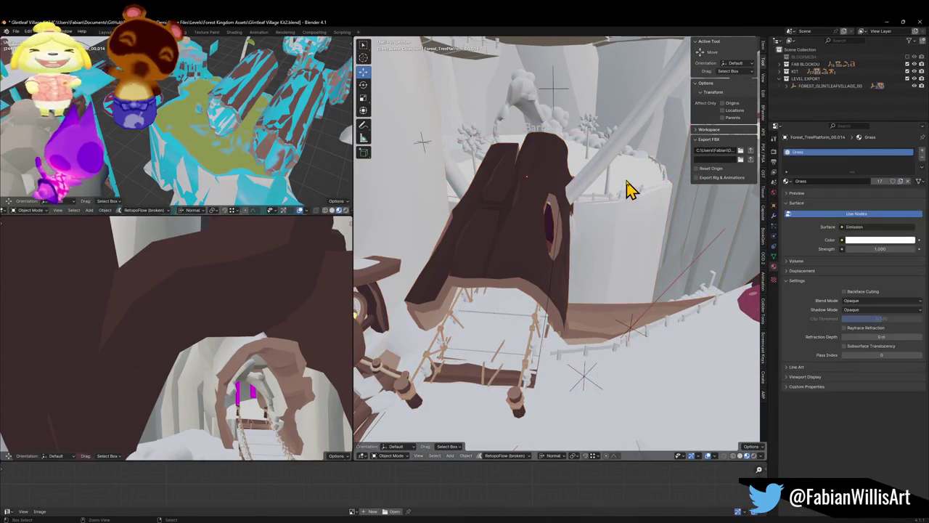
pyautogui.press('/')
pyautogui.moveTo(631, 177)
pyautogui.mouseDown()
pyautogui.moveTo(581, 222)
pyautogui.moveTo(628, 213)
pyautogui.moveTo(606, 235)
pyautogui.moveTo(626, 228)
pyautogui.moveTo(588, 191)
pyautogui.moveTo(579, 205)
pyautogui.moveTo(582, 264)
pyautogui.moveTo(588, 254)
pyautogui.moveTo(600, 267)
pyautogui.moveTo(580, 246)
pyautogui.moveTo(592, 255)
pyautogui.moveTo(573, 272)
pyautogui.moveTo(595, 292)
pyautogui.moveTo(583, 304)
pyautogui.moveTo(605, 302)
pyautogui.mouseUp()
pyautogui.press('Tab')
pyautogui.press('g')
pyautogui.hotkey('shift', 'z')
pyautogui.click(539, 251)
# - Move a rim edge and add an unslid loop cut near the rim
pyautogui.moveTo(541, 251)
pyautogui.mouseDown()
pyautogui.moveTo(637, 249)
pyautogui.moveTo(581, 253)
pyautogui.moveTo(582, 233)
pyautogui.moveTo(556, 249)
pyautogui.moveTo(595, 258)
pyautogui.mouseUp()
pyautogui.click(633, 269)
pyautogui.press('g')
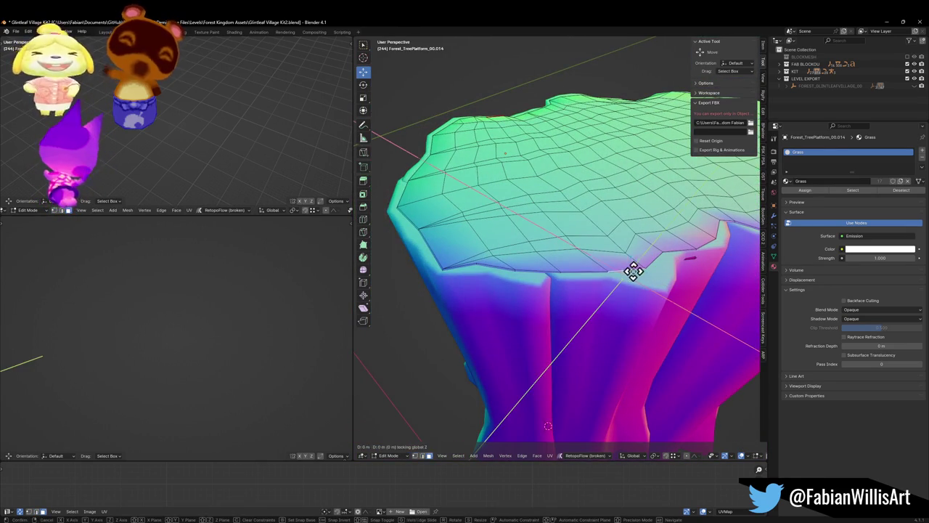
pyautogui.click(648, 278)
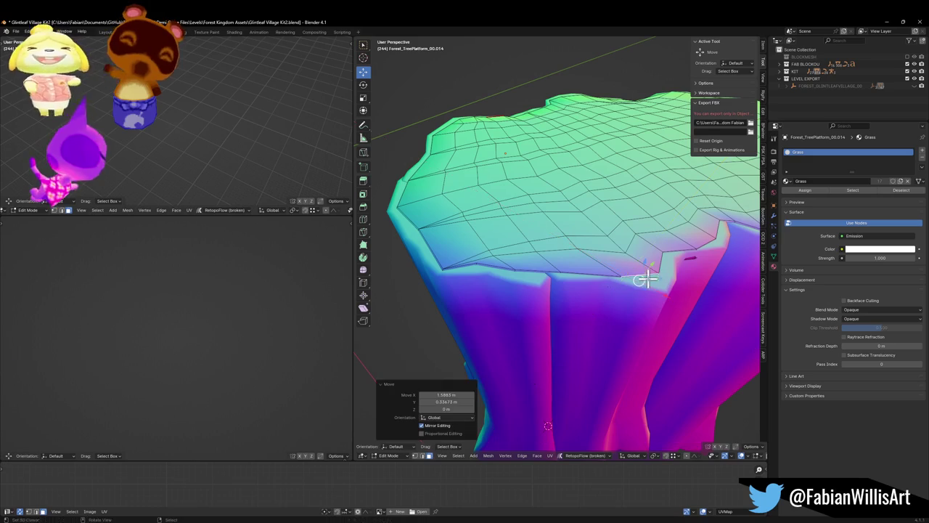
pyautogui.hotkey('ctrl', 'r')
pyautogui.click(659, 263)
pyautogui.rightClick(659, 264)
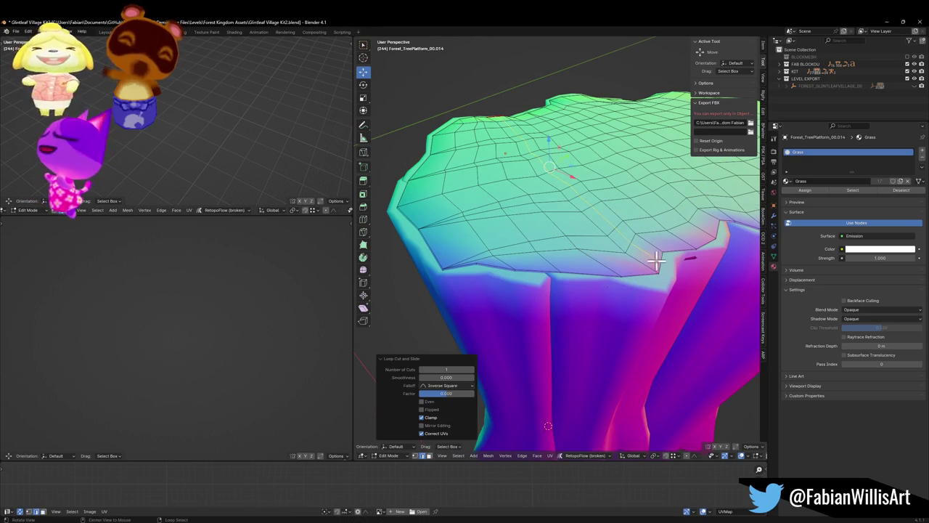
pyautogui.scroll(3, 656, 259)
pyautogui.moveTo(636, 249); pyautogui.dragTo(568, 253)
# - Move two rim vertices horizontally with the Z axis locked out
pyautogui.press('g')
pyautogui.hotkey('shift', 'z')
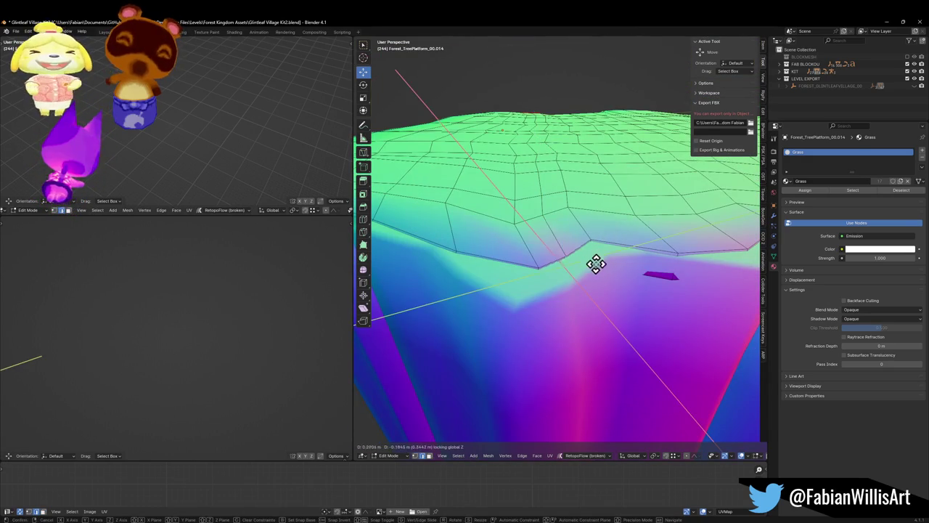
pyautogui.click(604, 267)
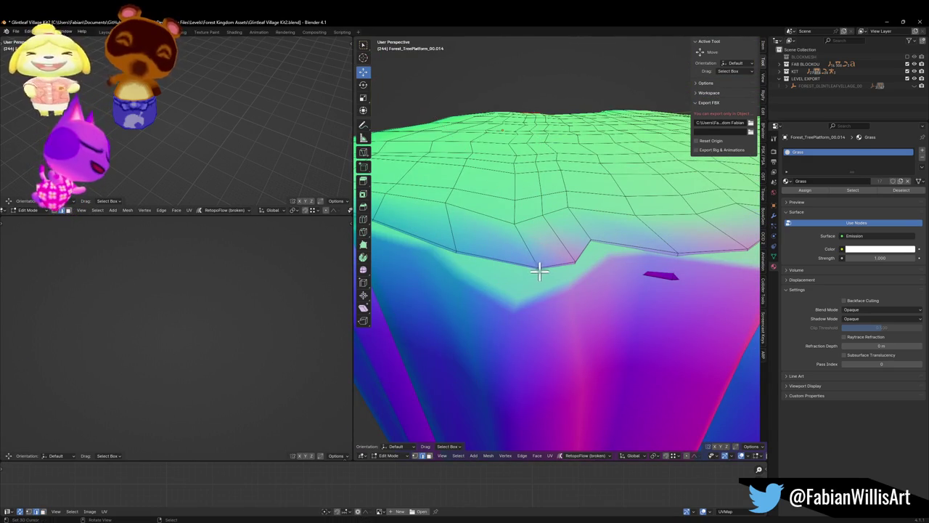
pyautogui.keyDown('ctrl'); pyautogui.click(501, 262); pyautogui.keyUp('ctrl')
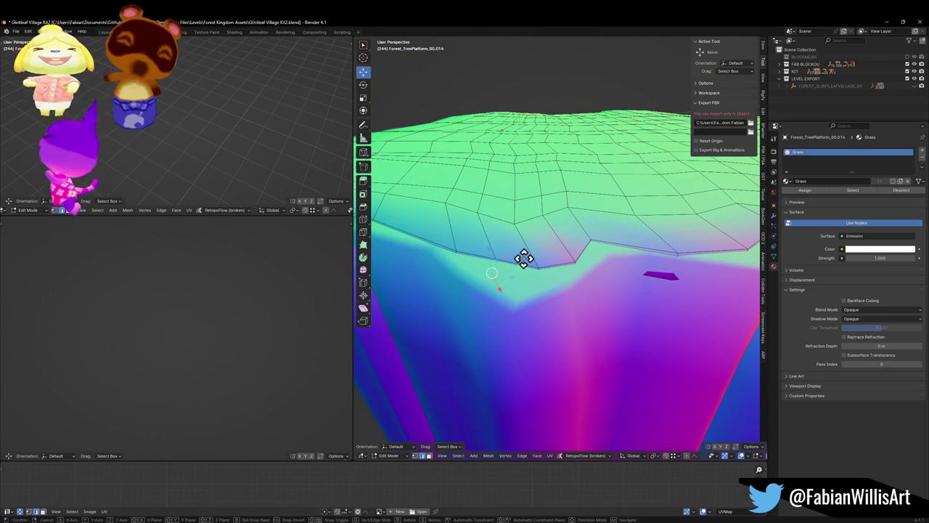
pyautogui.press('g')
pyautogui.hotkey('shift', 'z')
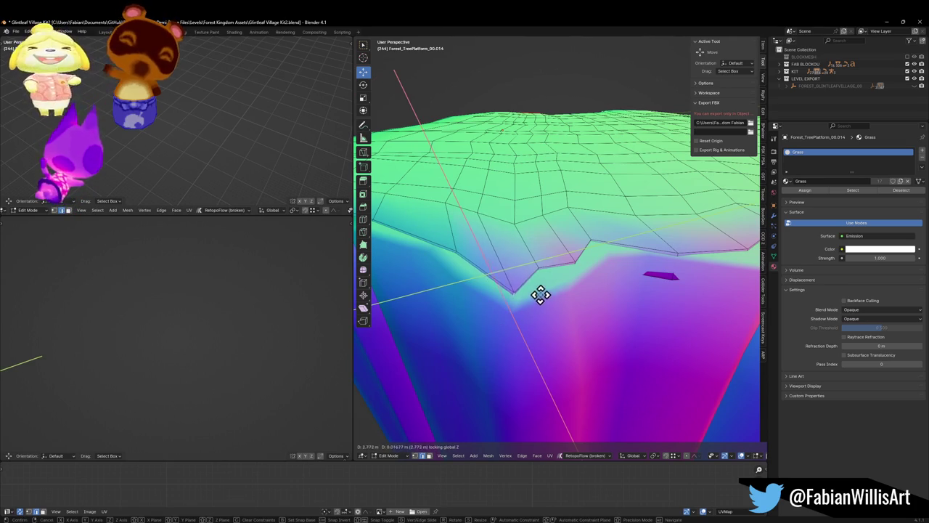
pyautogui.click(539, 288)
# - Nudge the selected rim vertices horizontally three more times to even the notch
pyautogui.press('g')
pyautogui.hotkey('shift', 'z')
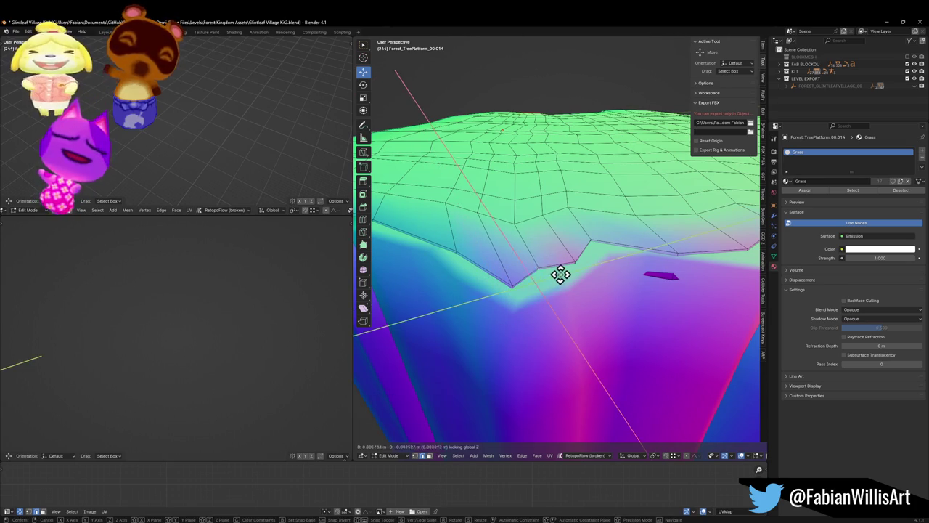
pyautogui.click(566, 287)
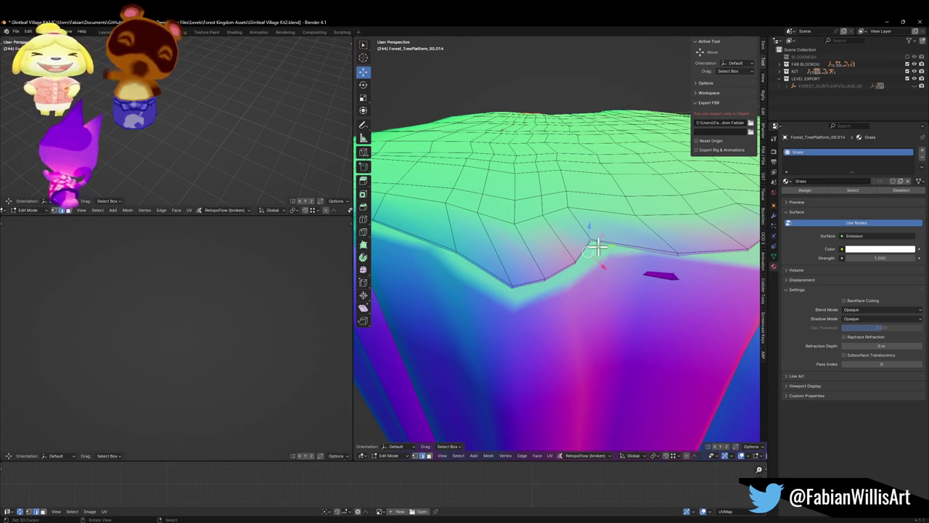
pyautogui.press('g')
pyautogui.hotkey('shift', 'z')
pyautogui.click(607, 253)
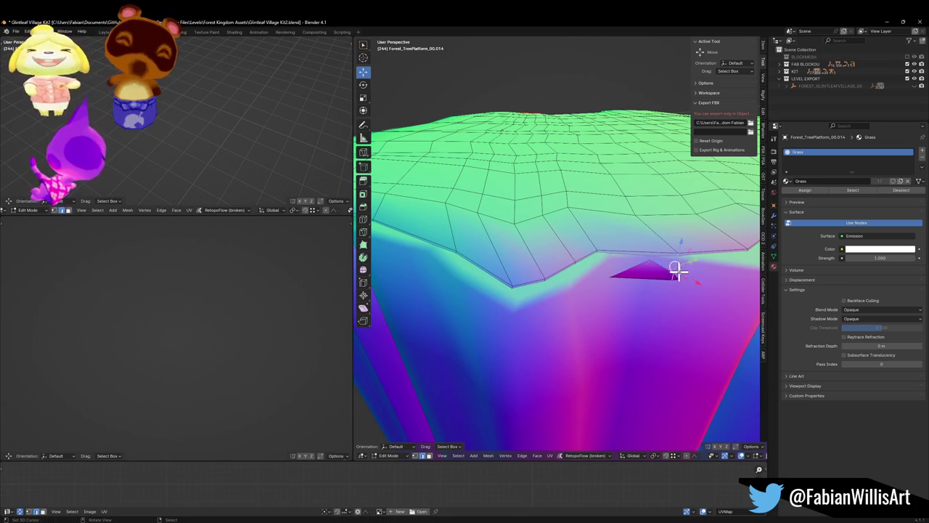
pyautogui.press('g')
pyautogui.hotkey('shift', 'z')
pyautogui.click(664, 254)
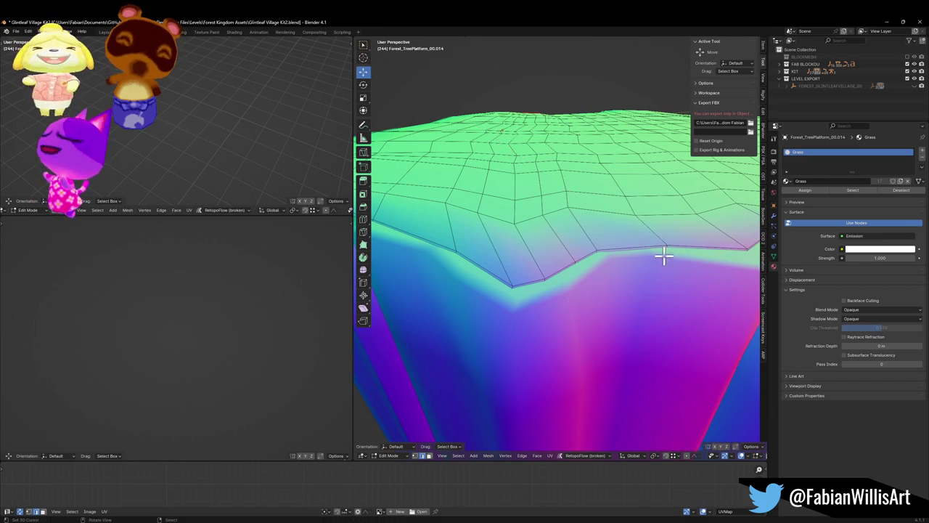
# - Edge-slide the rim loop twice and shift the notch edge horizontally
pyautogui.press('g')
pyautogui.press('g')
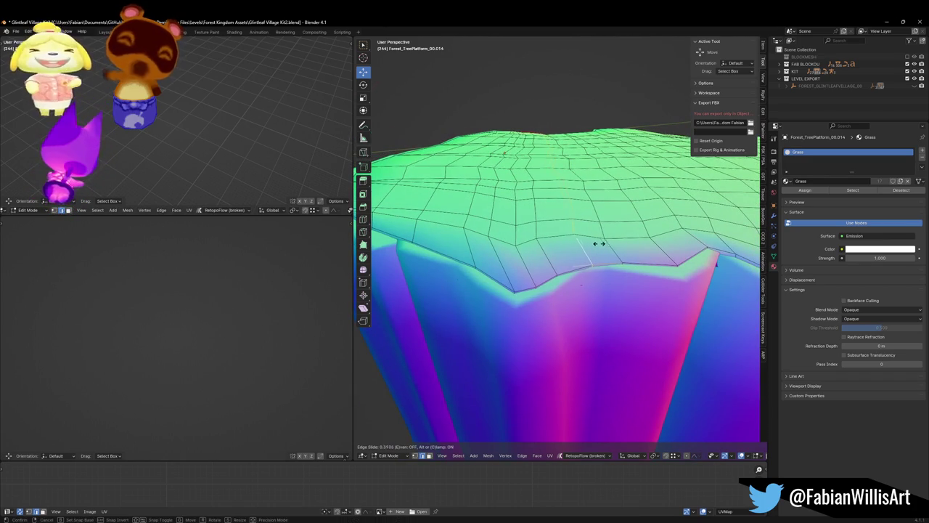
pyautogui.click(597, 244)
pyautogui.press('g')
pyautogui.press('g')
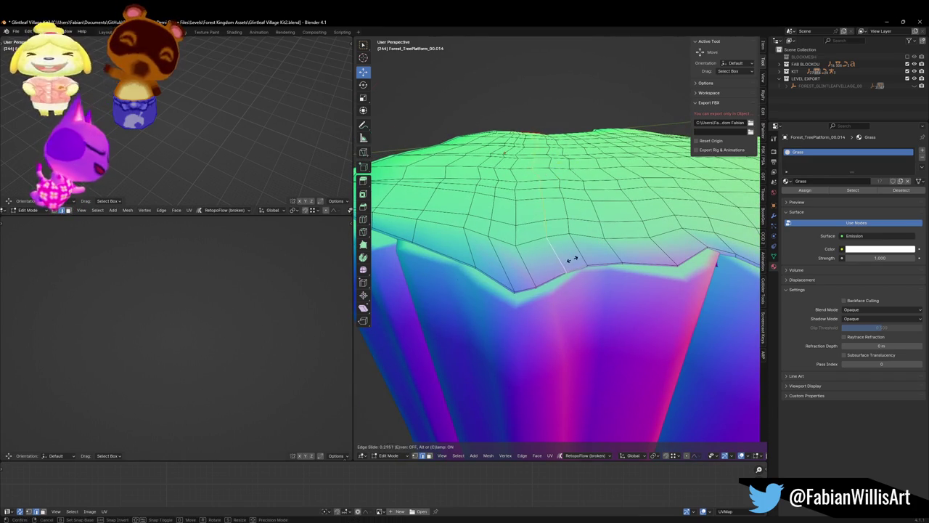
pyautogui.click(569, 259)
pyautogui.scroll(5, 564, 251)
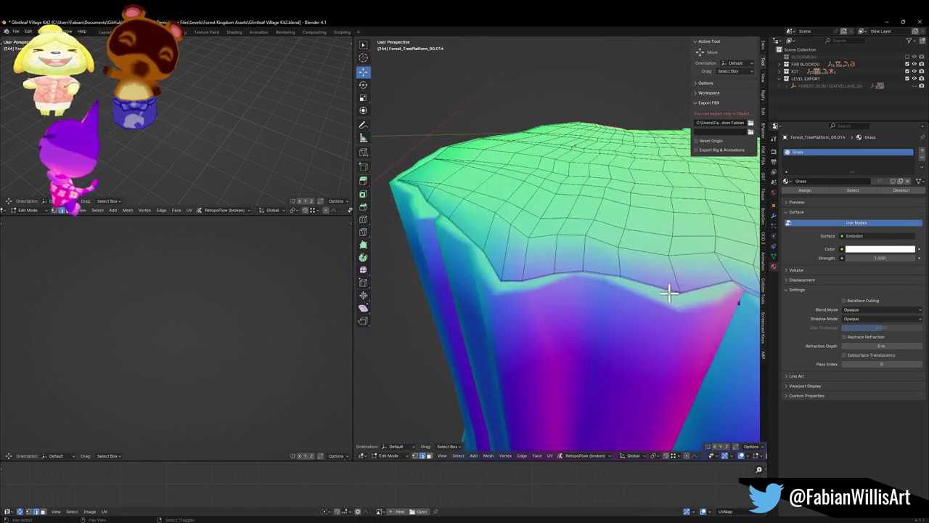
pyautogui.click(551, 267)
pyautogui.press('g')
pyautogui.hotkey('shift', 'z')
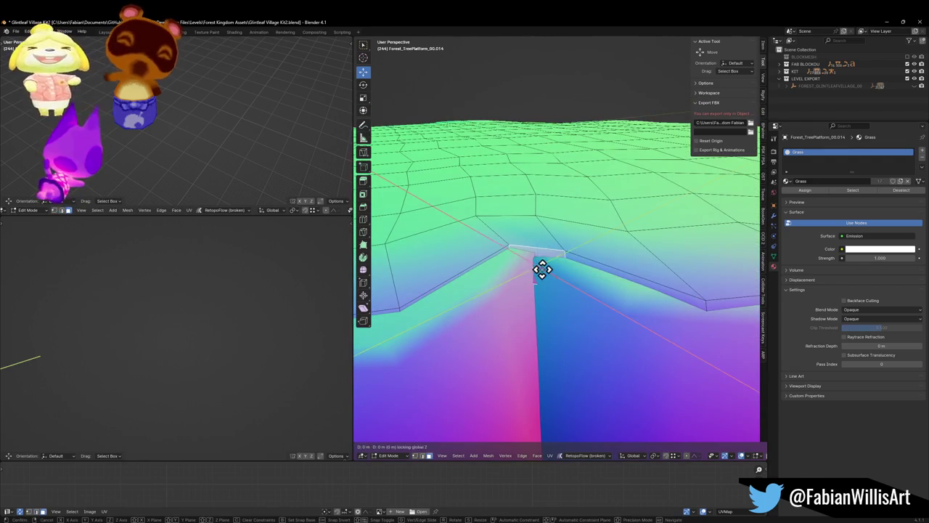
pyautogui.click(545, 230)
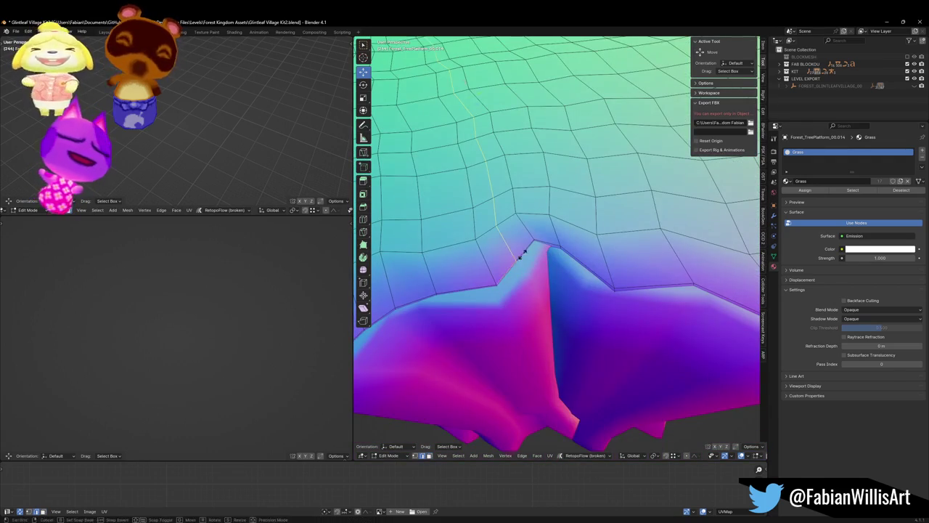
pyautogui.press('Escape')
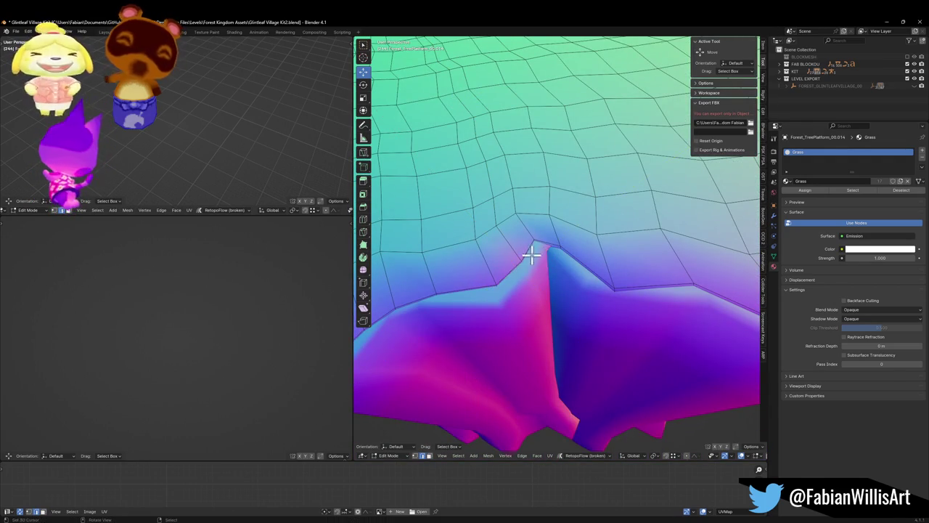
# - Relax the lower rim edge loop, then the selected rim vertices, via Quick Favorites
pyautogui.keyDown('alt'); pyautogui.click(535, 259); pyautogui.keyUp('alt')
pyautogui.press('q')
pyautogui.click(501, 105)
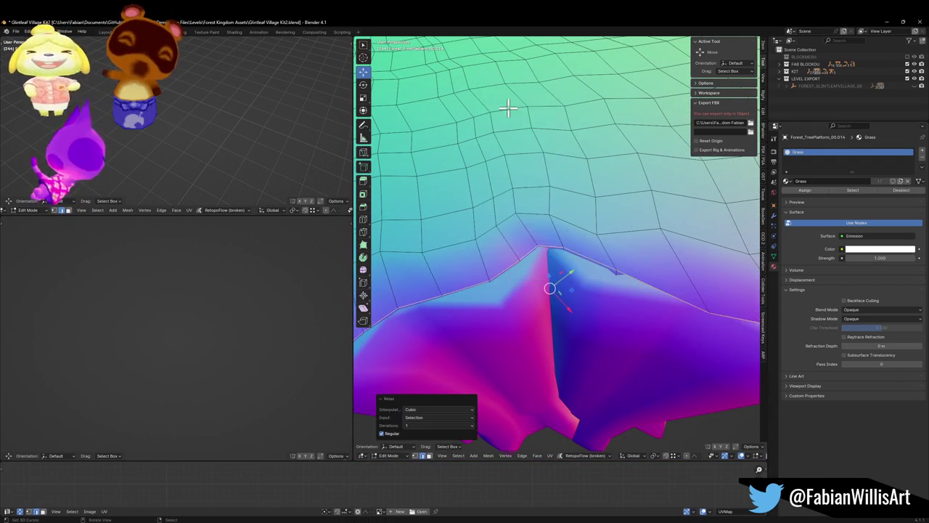
pyautogui.scroll(-5, 574, 245)
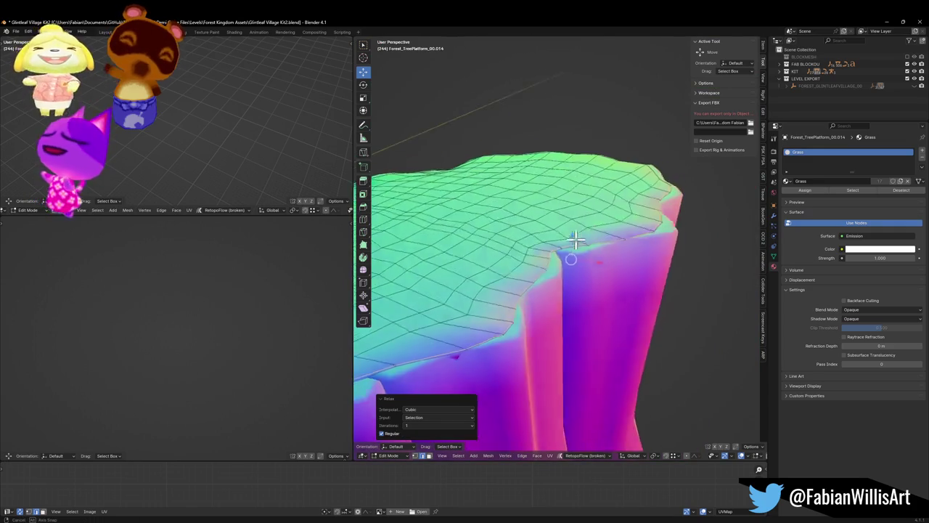
pyautogui.moveTo(538, 267)
pyautogui.mouseDown()
pyautogui.moveTo(643, 275)
pyautogui.moveTo(603, 266)
pyautogui.moveTo(563, 347)
pyautogui.mouseUp()
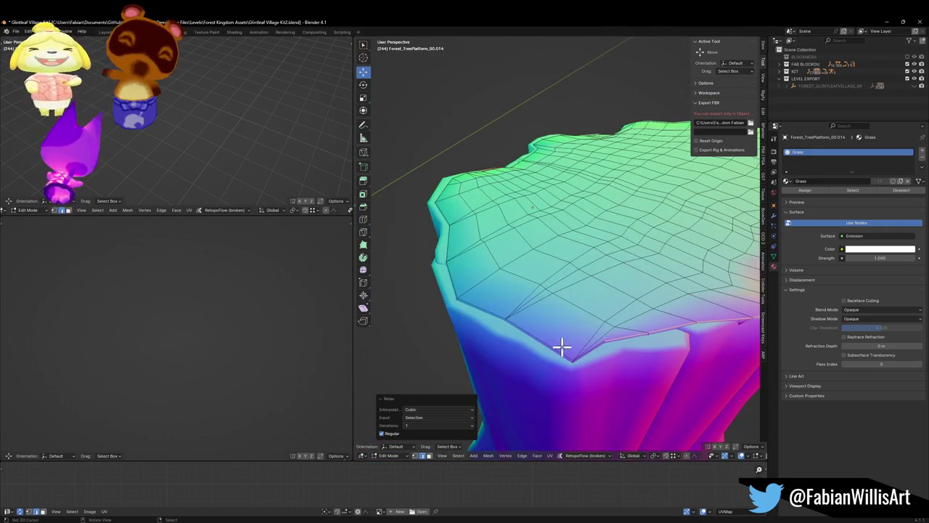
pyautogui.click(557, 344)
pyautogui.moveTo(487, 303)
pyautogui.mouseDown()
pyautogui.moveTo(477, 259)
pyautogui.moveTo(550, 291)
pyautogui.moveTo(554, 304)
pyautogui.moveTo(559, 276)
pyautogui.moveTo(634, 276)
pyautogui.moveTo(535, 315)
pyautogui.moveTo(591, 303)
pyautogui.moveTo(588, 288)
pyautogui.mouseUp()
pyautogui.press('q')
pyautogui.click(523, 282)
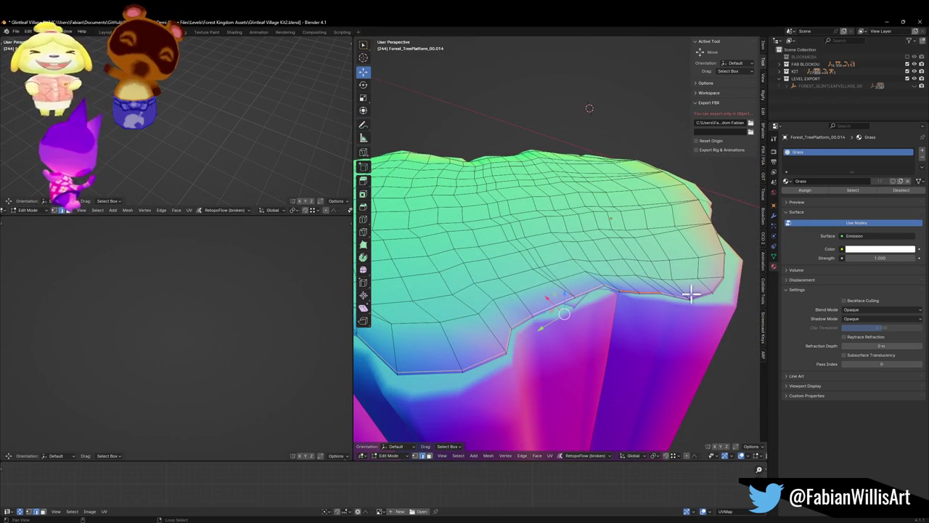
# - Relax the rim vertices once more from the context menu (Cubic, 1 iteration, Regular)
pyautogui.moveTo(704, 295)
pyautogui.mouseDown()
pyautogui.moveTo(622, 259)
pyautogui.moveTo(622, 284)
pyautogui.moveTo(525, 321)
pyautogui.mouseUp()
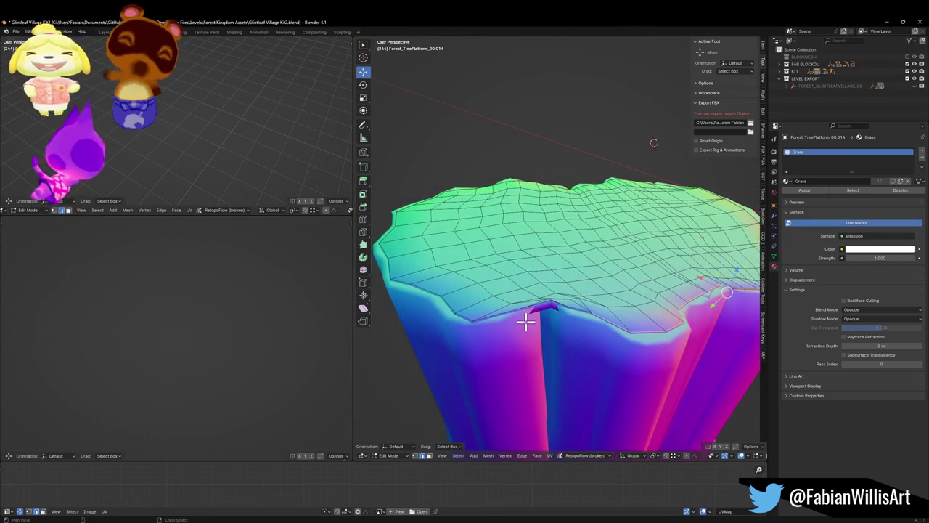
pyautogui.scroll(4, 575, 305)
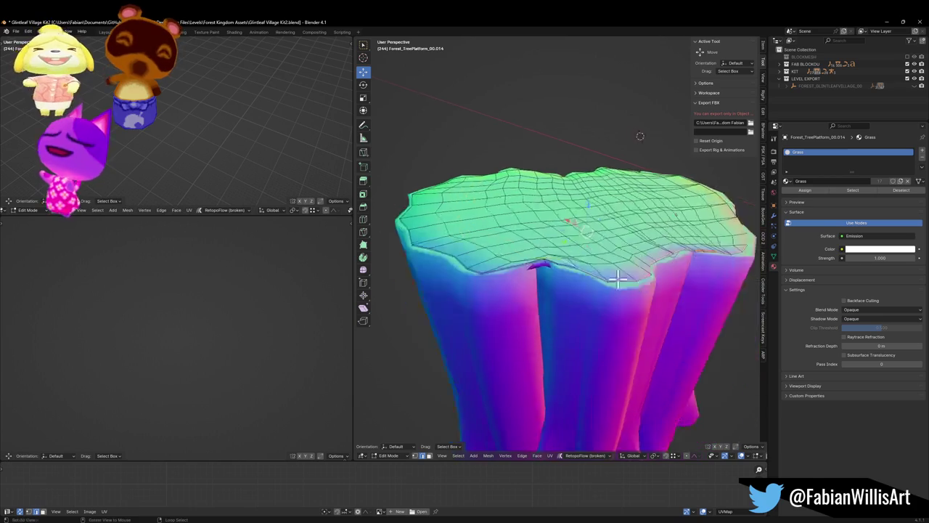
pyautogui.scroll(-3, 556, 252)
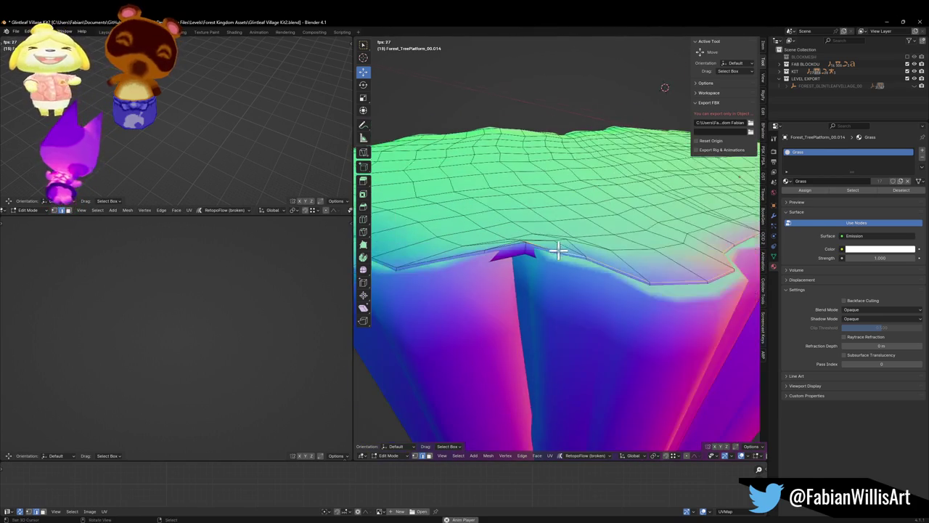
pyautogui.moveTo(576, 257)
pyautogui.mouseDown()
pyautogui.moveTo(481, 257)
pyautogui.moveTo(489, 270)
pyautogui.moveTo(642, 290)
pyautogui.moveTo(591, 284)
pyautogui.mouseUp()
pyautogui.rightClick(644, 293)
pyautogui.click(639, 285)
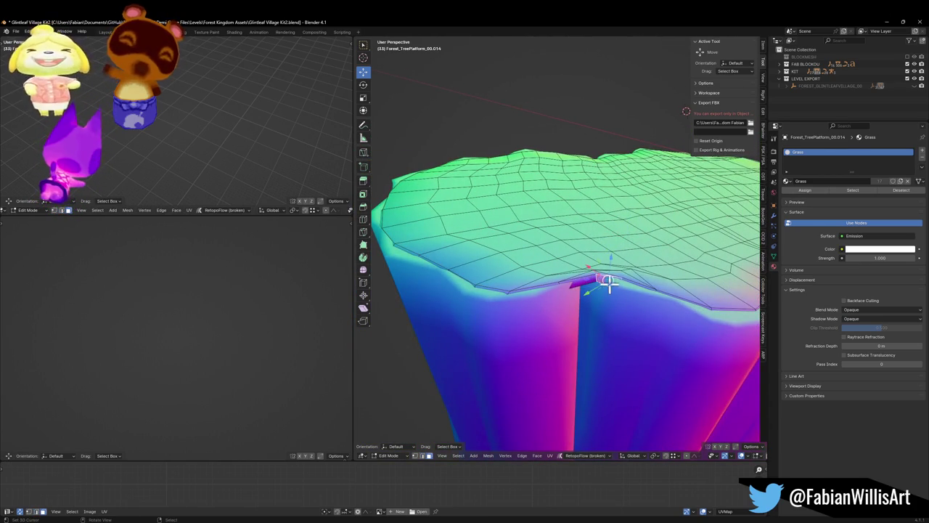
# - Move the selected notch vertices in the horizontal plane, then again with proportional falloff
pyautogui.press('g')
pyautogui.hotkey('shift', 'z')
pyautogui.click(616, 274)
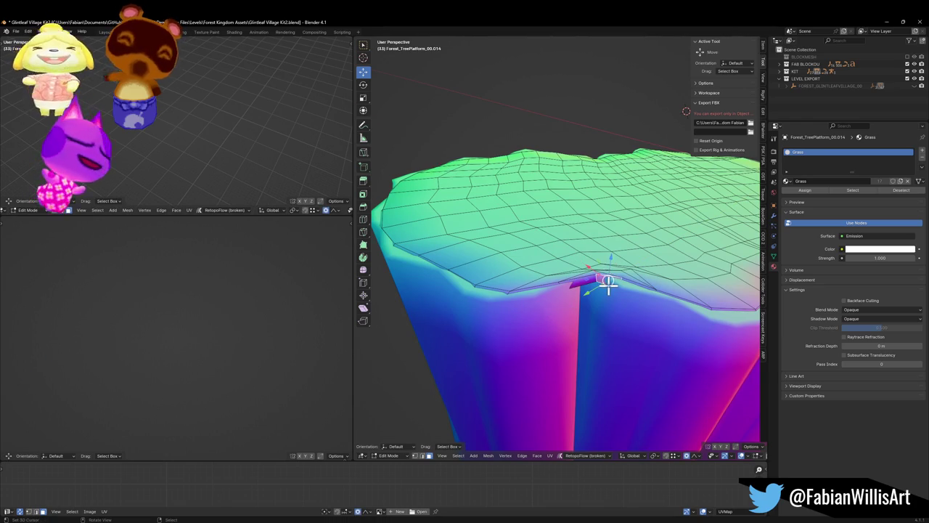
pyautogui.press('g')
pyautogui.hotkey('shift', 'z')
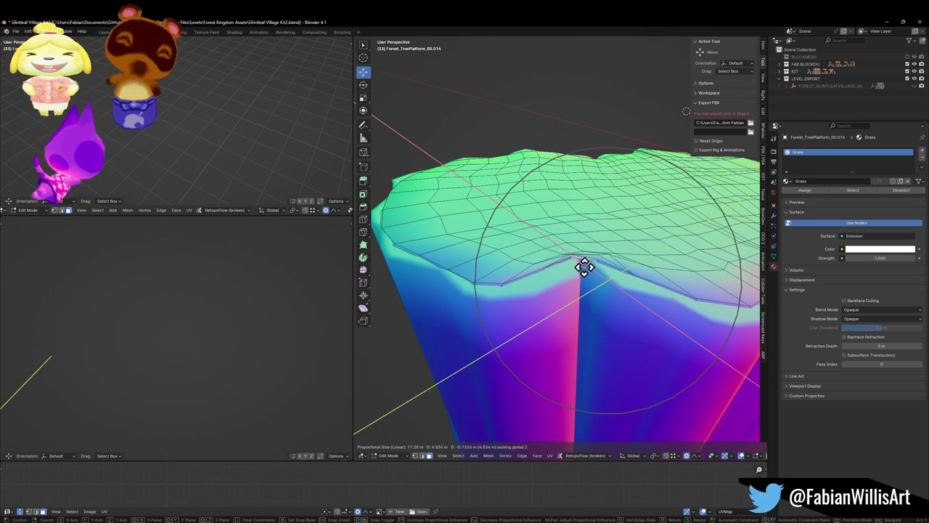
pyautogui.click(583, 259)
# - Slide the notch vertices along their edges three times to even out the rim
pyautogui.moveTo(585, 257)
pyautogui.mouseDown()
pyautogui.moveTo(552, 276)
pyautogui.moveTo(529, 269)
pyautogui.moveTo(636, 268)
pyautogui.moveTo(521, 272)
pyautogui.mouseUp()
pyautogui.press('g')
pyautogui.press('g')
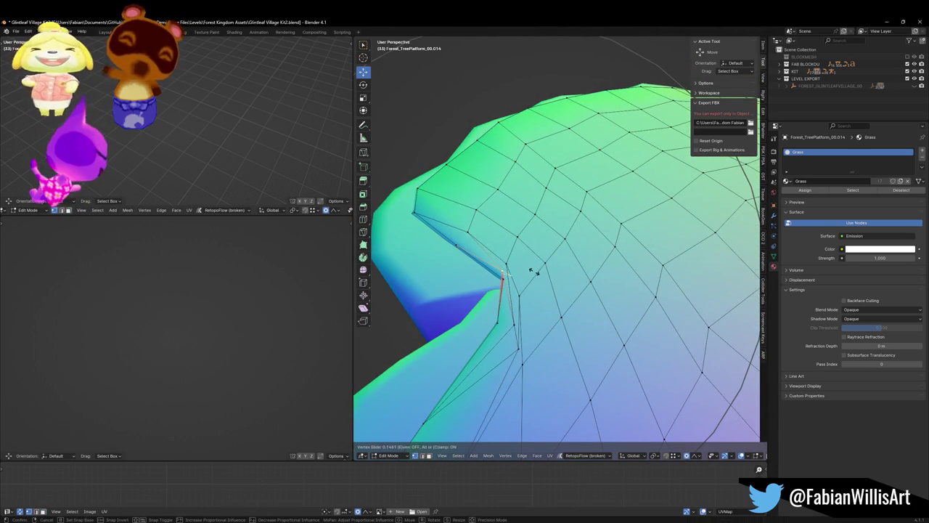
pyautogui.click(537, 272)
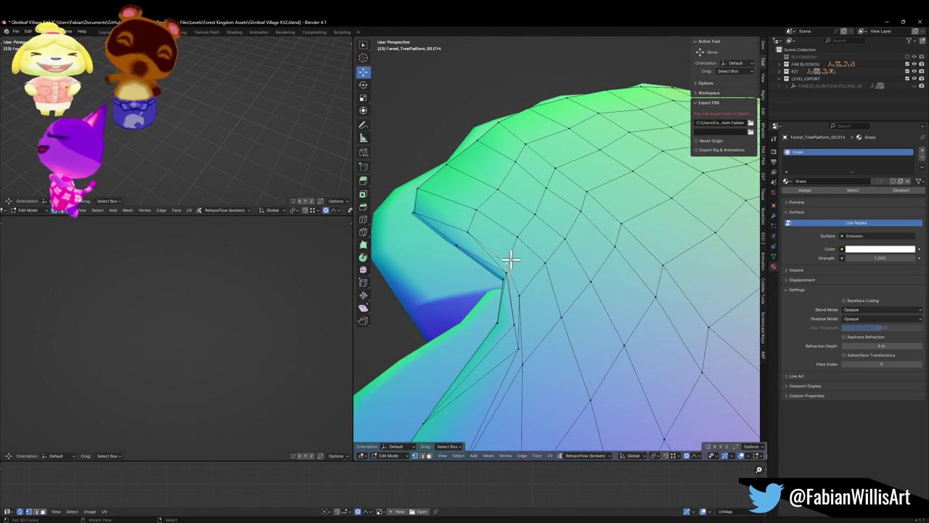
pyautogui.press('g')
pyautogui.press('g')
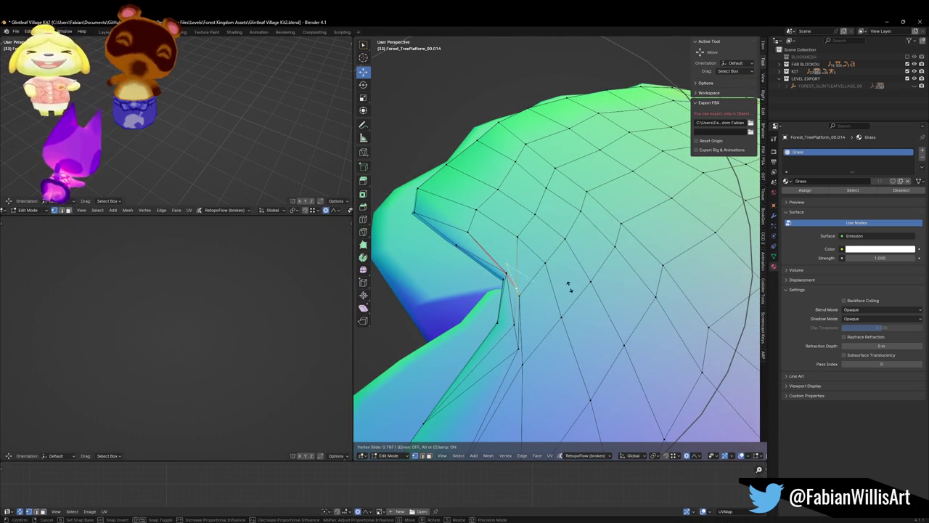
pyautogui.click(570, 284)
pyautogui.press('g')
pyautogui.press('g')
pyautogui.click(562, 268)
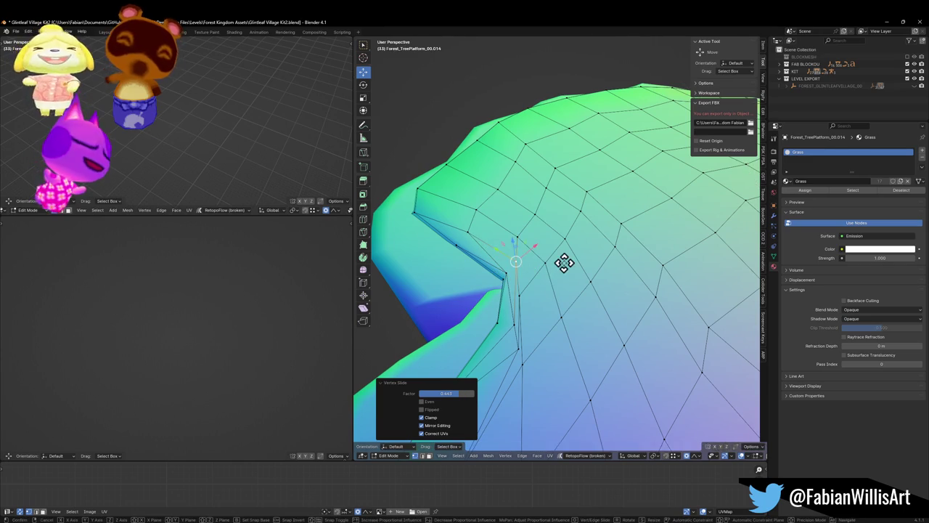
# - Make a final proportional move of the notch vertex from a low view, then return to Object Mode
pyautogui.press('g')
pyautogui.hotkey('shift', 'z')
pyautogui.scroll(6, 595, 264)
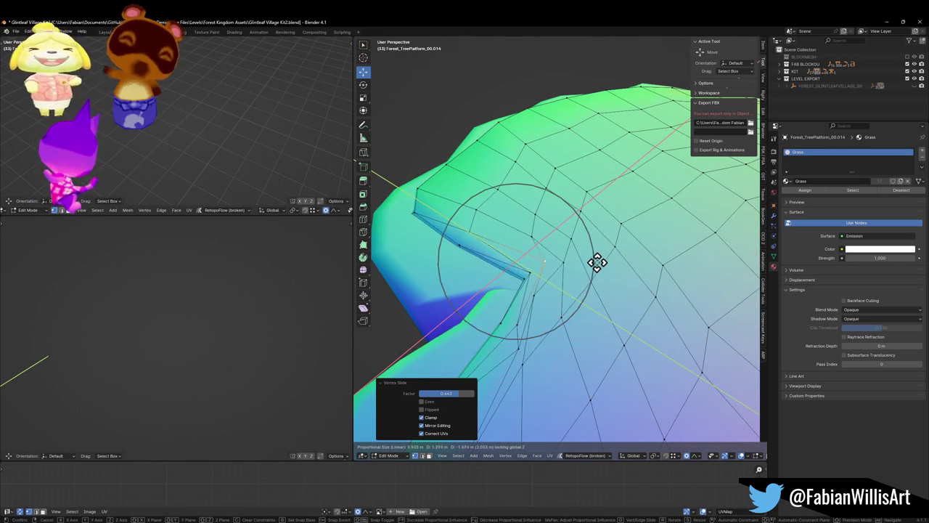
pyautogui.rightClick(535, 277)
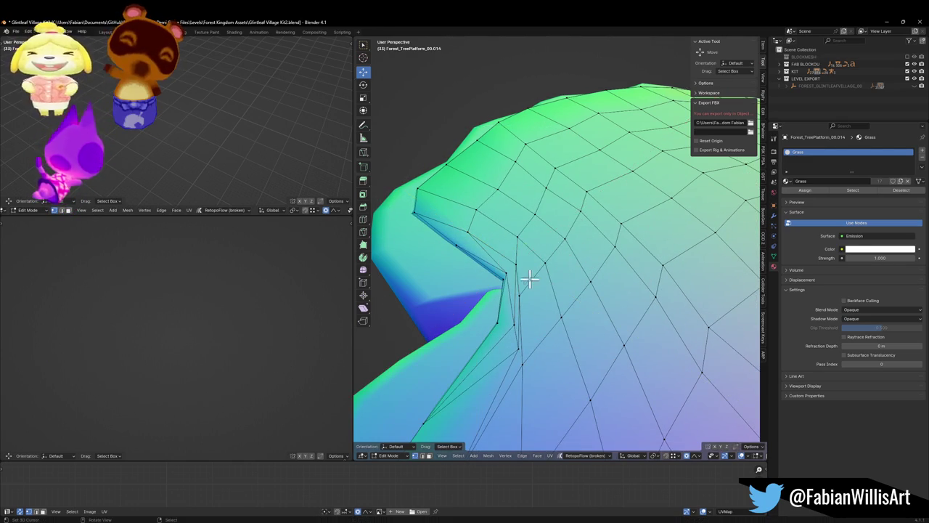
pyautogui.moveTo(524, 287)
pyautogui.mouseDown()
pyautogui.moveTo(553, 263)
pyautogui.moveTo(544, 274)
pyautogui.moveTo(571, 267)
pyautogui.moveTo(552, 259)
pyautogui.moveTo(560, 259)
pyautogui.mouseUp()
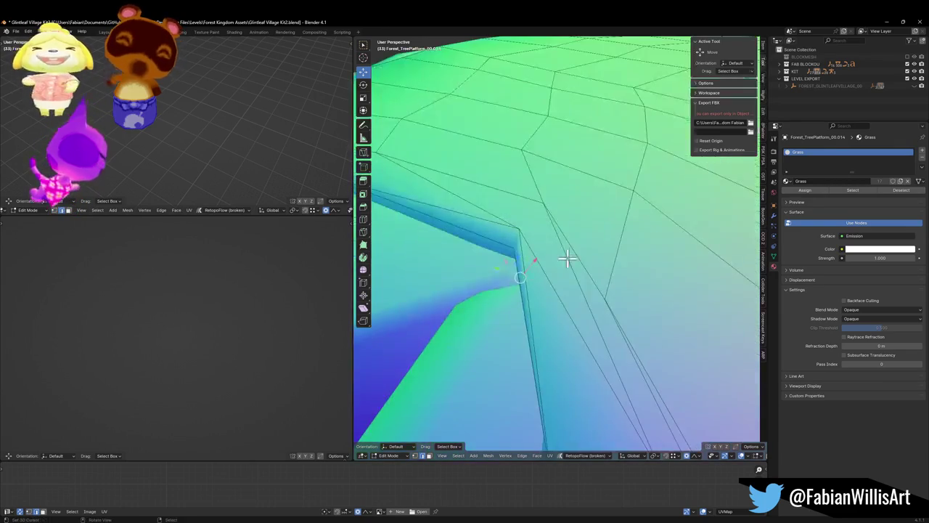
pyautogui.press('g')
pyautogui.click(486, 293)
pyautogui.moveTo(485, 293)
pyautogui.mouseDown()
pyautogui.moveTo(506, 254)
pyautogui.moveTo(556, 239)
pyautogui.moveTo(518, 245)
pyautogui.moveTo(550, 237)
pyautogui.moveTo(581, 261)
pyautogui.mouseUp()
pyautogui.press('Tab')
pyautogui.scroll(-3, 577, 233)
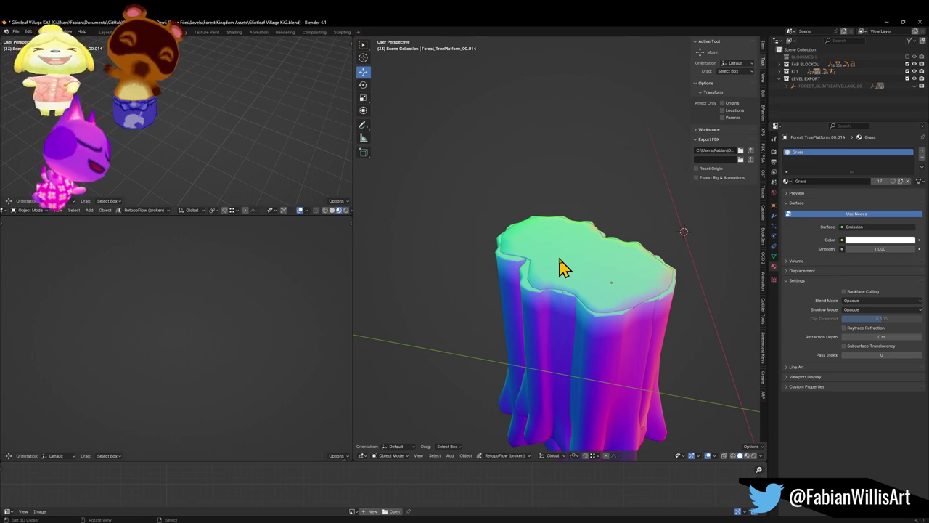
# - Fly through the Blender scene along the fenced platform and make the village level object active
pyautogui.scroll(10, 566, 263)
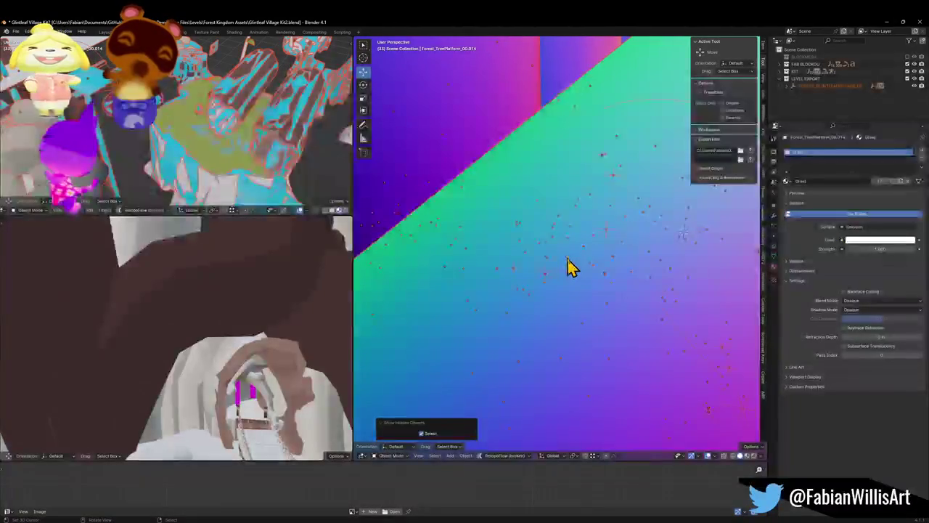
pyautogui.hotkey('shift', '`')
pyautogui.press('s')
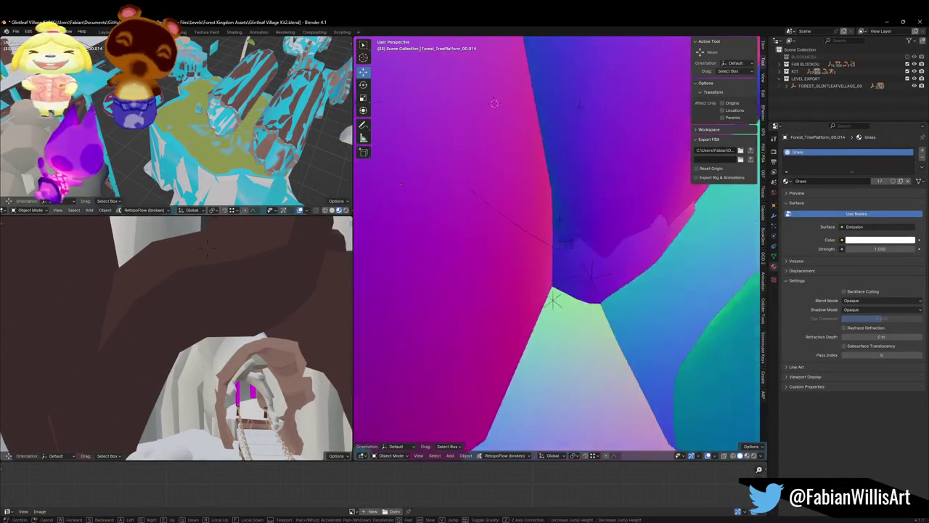
pyautogui.press('w')
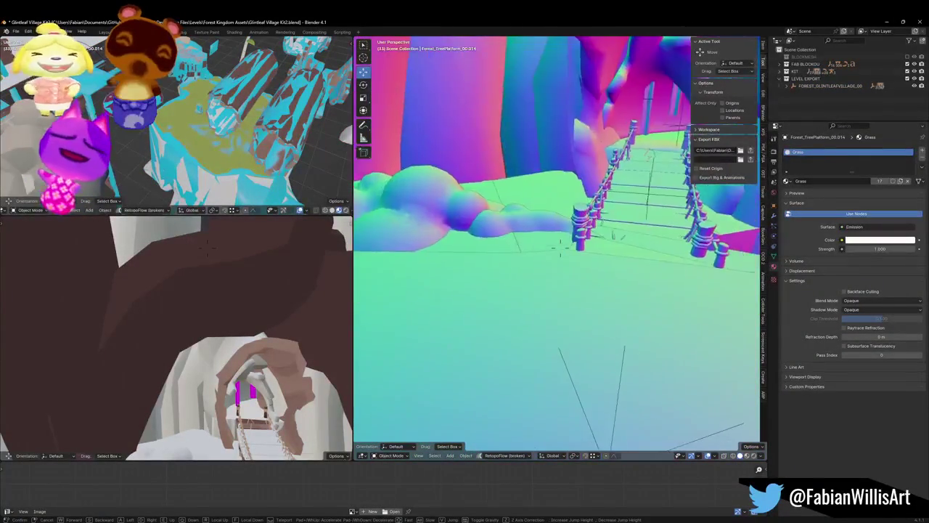
pyautogui.click(511, 278)
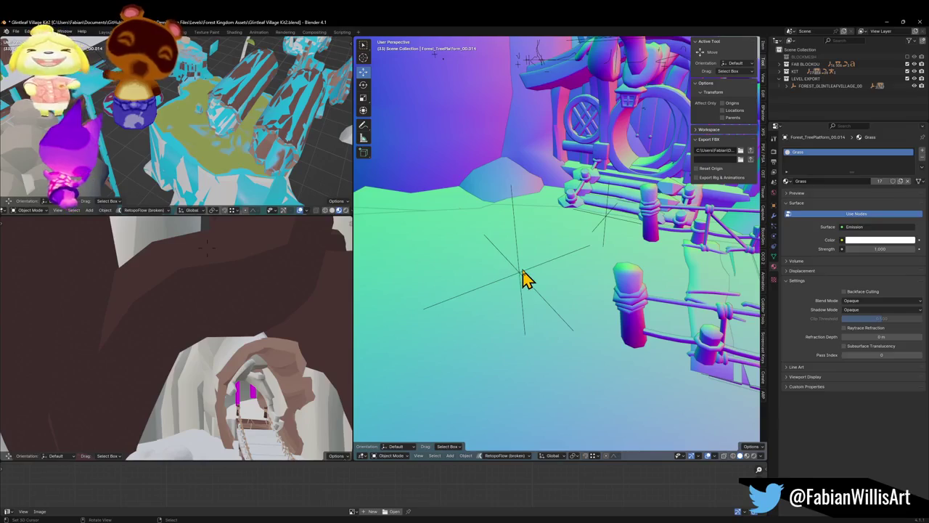
pyautogui.click(521, 273)
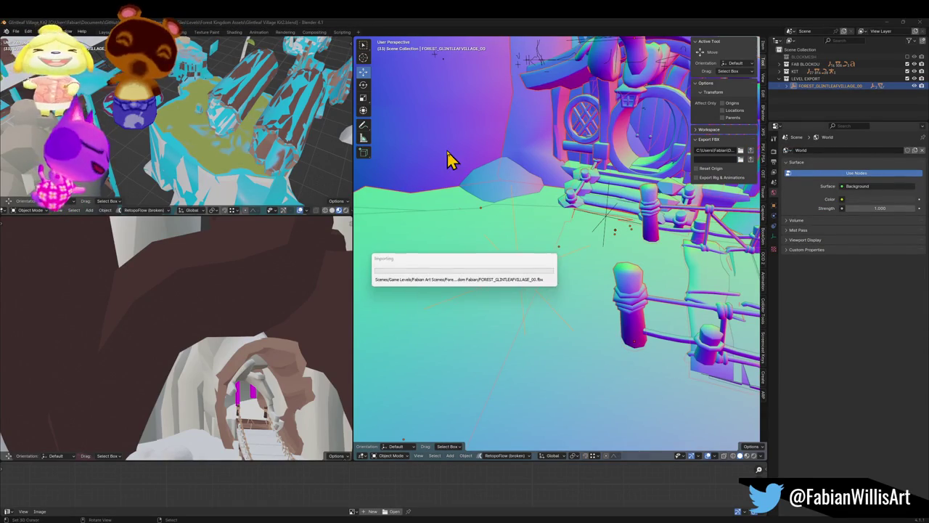
# - Switch to Unity and select the platform piece Plane.018 near the walkway
pyautogui.hotkey('alt', 'Tab')
pyautogui.moveTo(393, 196)
pyautogui.mouseDown()
pyautogui.moveTo(363, 245)
pyautogui.moveTo(290, 234)
pyautogui.moveTo(384, 201)
pyautogui.moveTo(303, 193)
pyautogui.moveTo(321, 222)
pyautogui.moveTo(236, 199)
pyautogui.moveTo(339, 159)
pyautogui.moveTo(357, 165)
pyautogui.mouseUp()
pyautogui.click(359, 166)
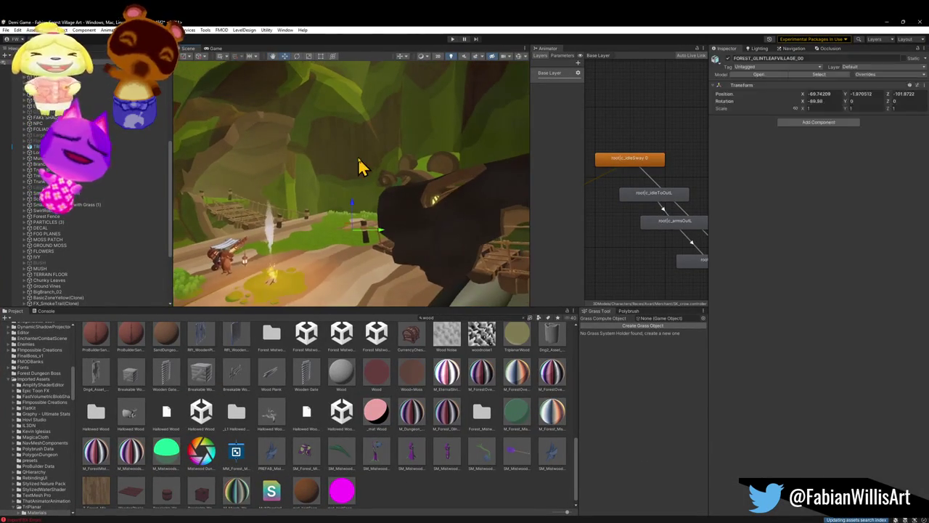
# - Try Plane.018's material on other surfaces and preview the ground material on a moss patch
pyautogui.moveTo(486, 233); pyautogui.dragTo(348, 247)
pyautogui.moveTo(719, 283); pyautogui.dragTo(380, 267)
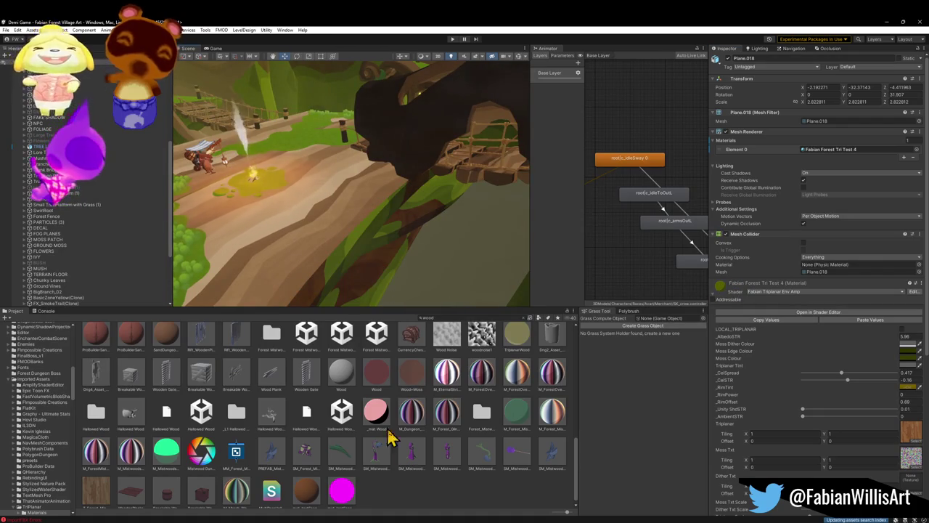
pyautogui.click(388, 492)
pyautogui.moveTo(305, 262)
pyautogui.mouseDown()
pyautogui.moveTo(276, 251)
pyautogui.moveTo(297, 222)
pyautogui.moveTo(345, 253)
pyautogui.moveTo(398, 228)
pyautogui.moveTo(495, 223)
pyautogui.moveTo(377, 214)
pyautogui.mouseUp()
pyautogui.click(377, 213)
pyautogui.moveTo(727, 247)
pyautogui.mouseDown()
pyautogui.moveTo(600, 255)
pyautogui.moveTo(371, 290)
pyautogui.mouseUp()
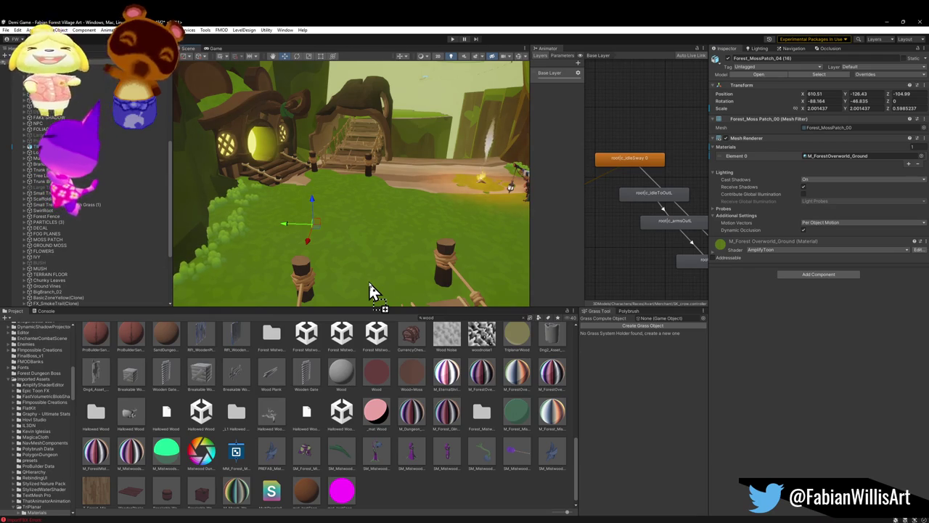
# - Fly the view across the rope bridge and select Forest_MossPatch_04
pyautogui.moveTo(407, 182)
pyautogui.mouseDown()
pyautogui.moveTo(437, 160)
pyautogui.moveTo(376, 159)
pyautogui.mouseUp()
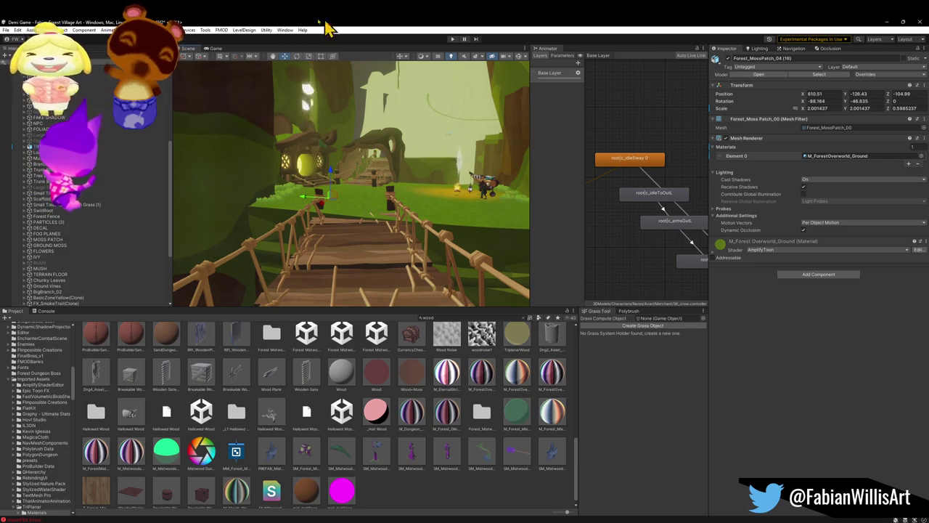
pyautogui.moveTo(325, 292)
pyautogui.mouseDown()
pyautogui.moveTo(375, 228)
pyautogui.moveTo(359, 253)
pyautogui.moveTo(312, 223)
pyautogui.mouseUp()
pyautogui.press('w')
pyautogui.press('s')
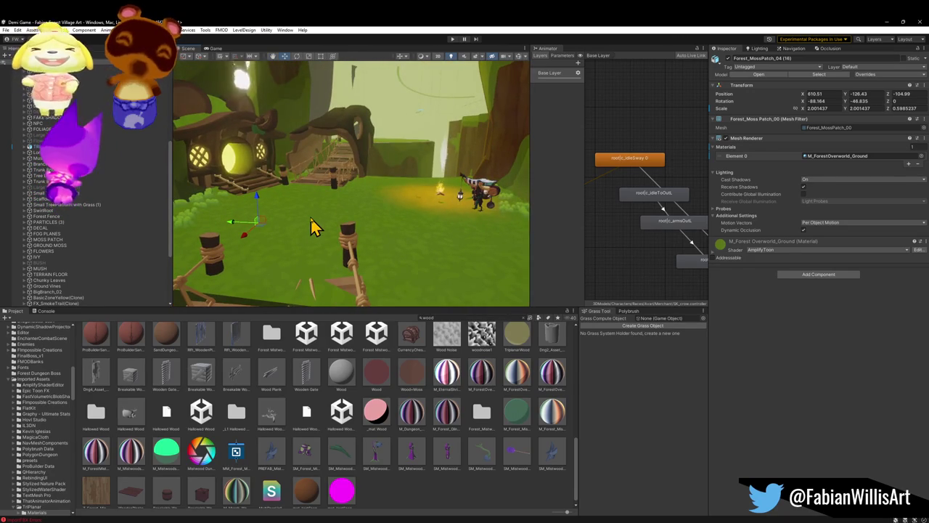
pyautogui.click(310, 214)
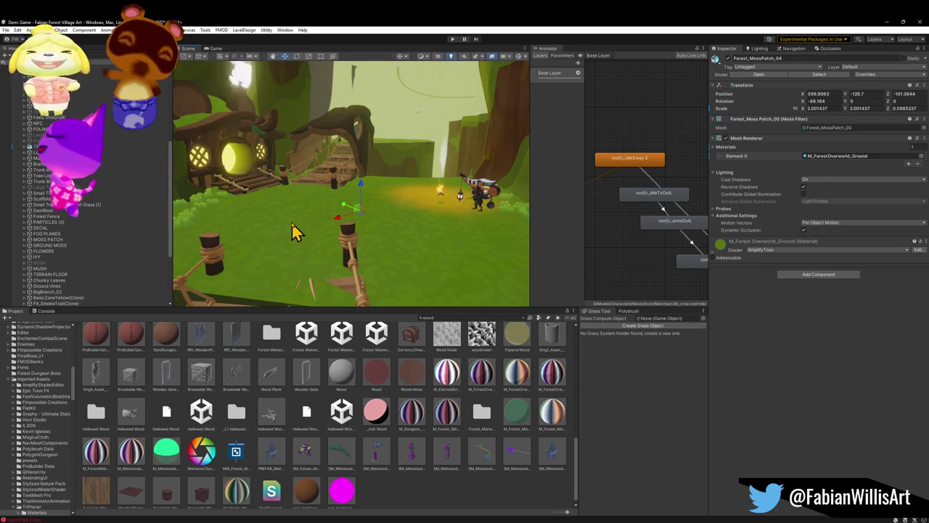
# - Disable the whole MOSS PATCH group from the hierarchy
pyautogui.doubleClick(101, 245)
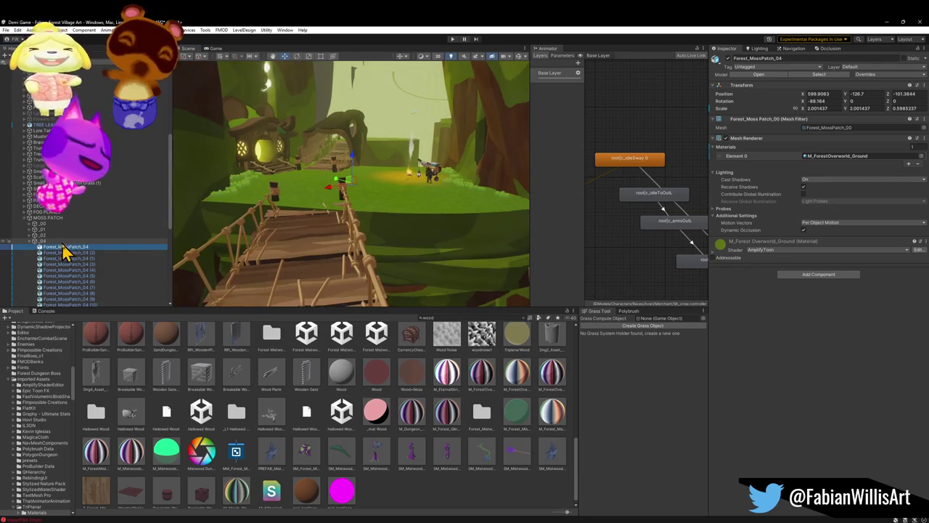
pyautogui.click(69, 241)
pyautogui.click(67, 219)
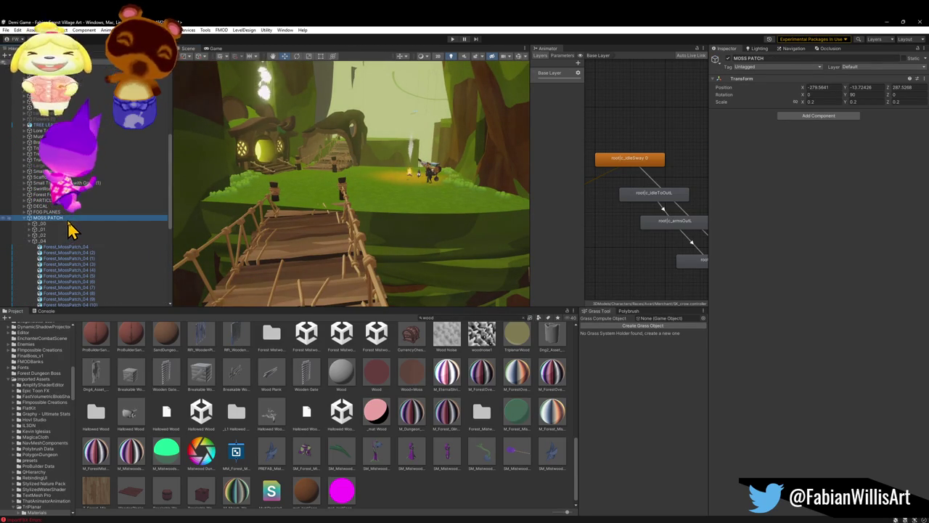
pyautogui.click(27, 218)
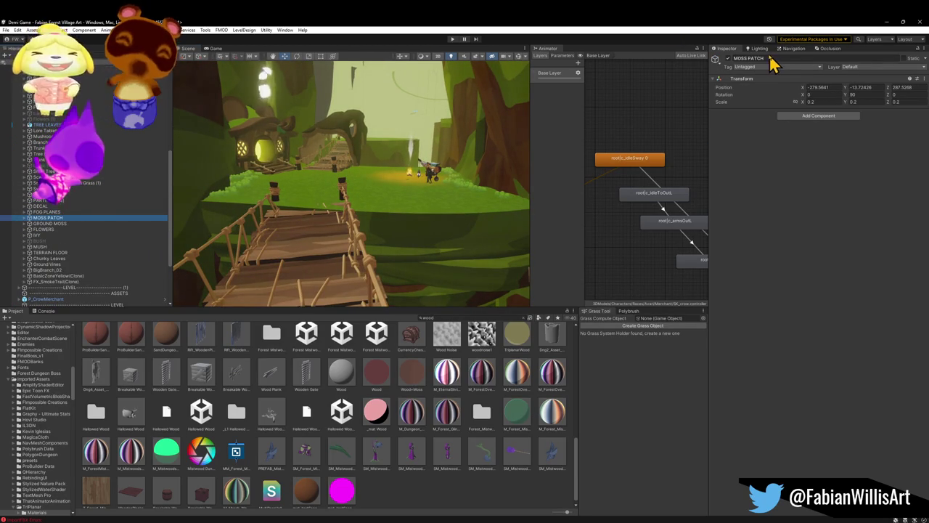
pyautogui.click(728, 58)
# - Select the level object, open Polybrush, and pick the Treelogs.001 ground log
pyautogui.moveTo(419, 220); pyautogui.dragTo(435, 240)
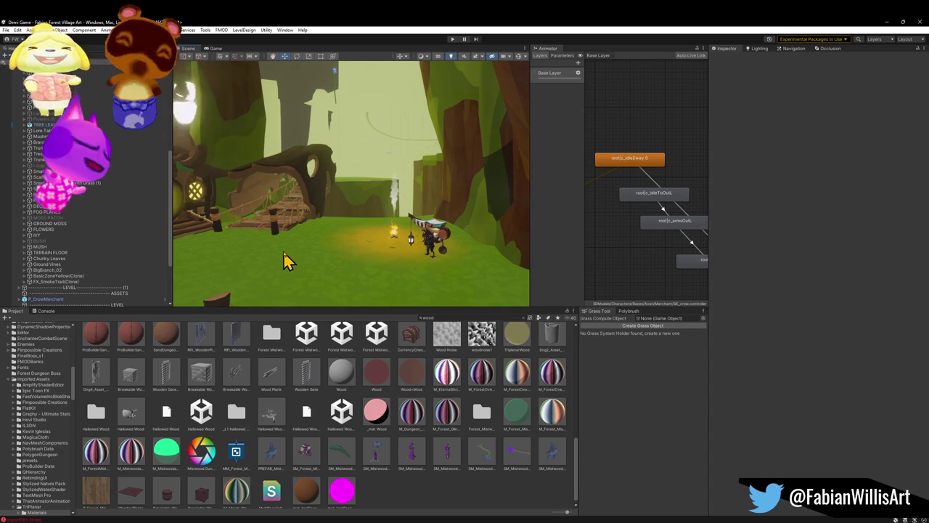
pyautogui.click(308, 267)
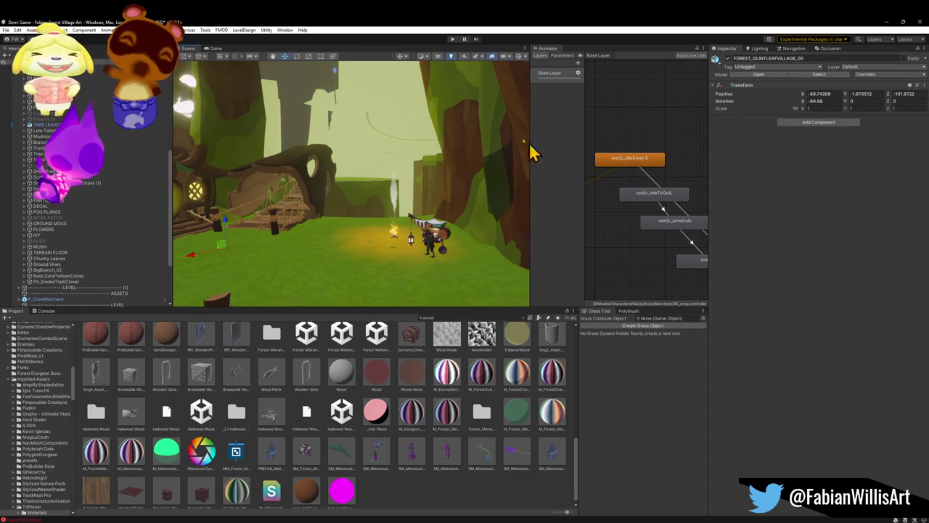
pyautogui.click(628, 312)
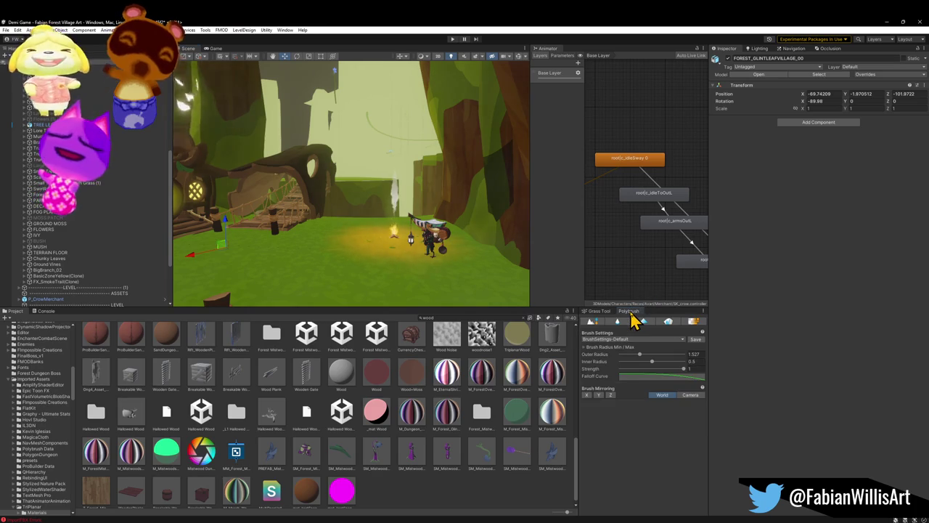
pyautogui.click(320, 281)
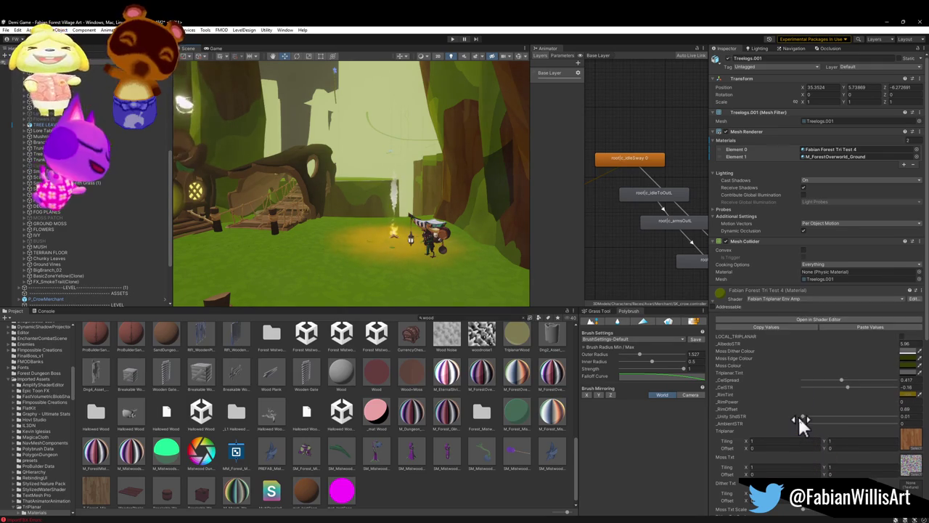
# - Collapse the Fabian Forest Tri Test 4 material and expand the overworld ground material settings
pyautogui.scroll(-5, 798, 414)
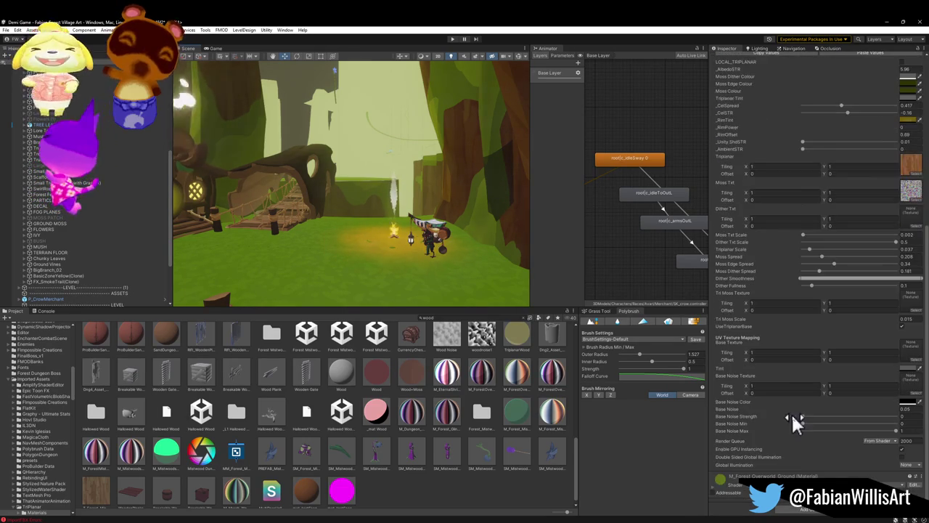
pyautogui.scroll(2, 701, 259)
pyautogui.scroll(3, 750, 218)
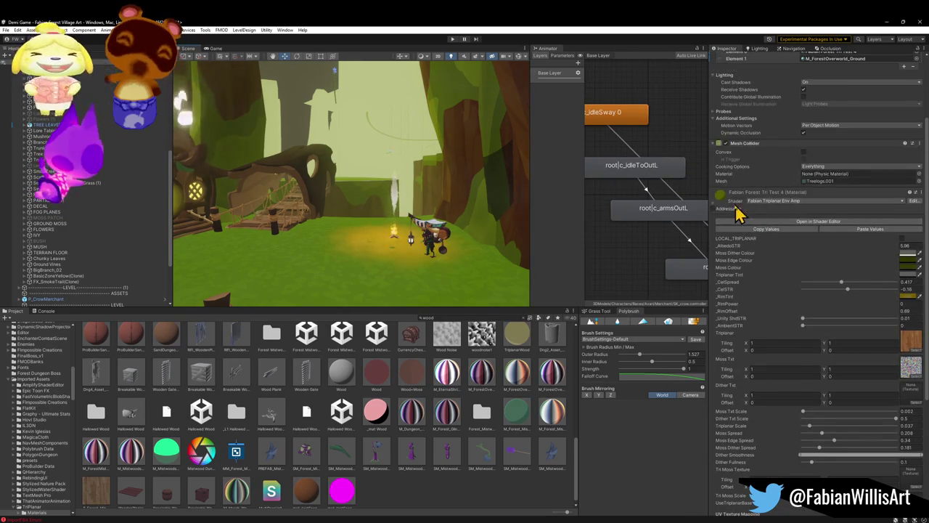
pyautogui.click(713, 206)
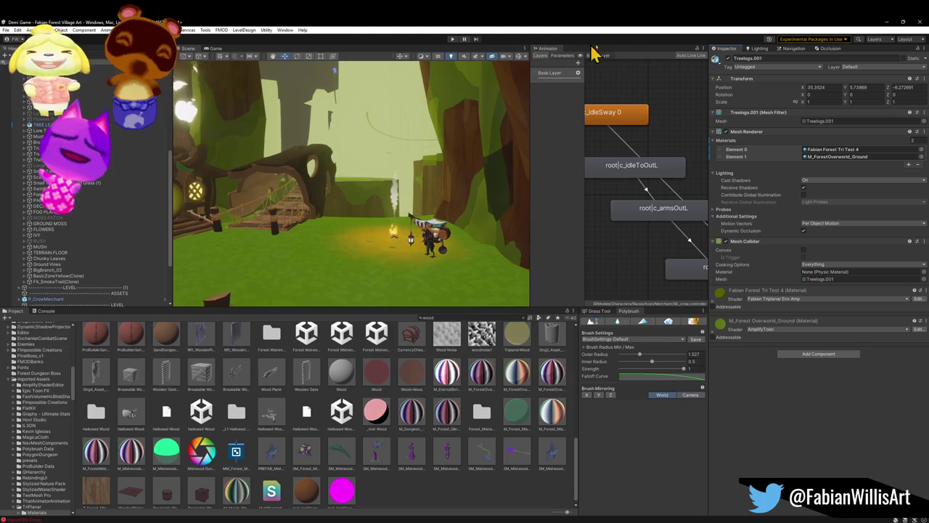
pyautogui.click(717, 324)
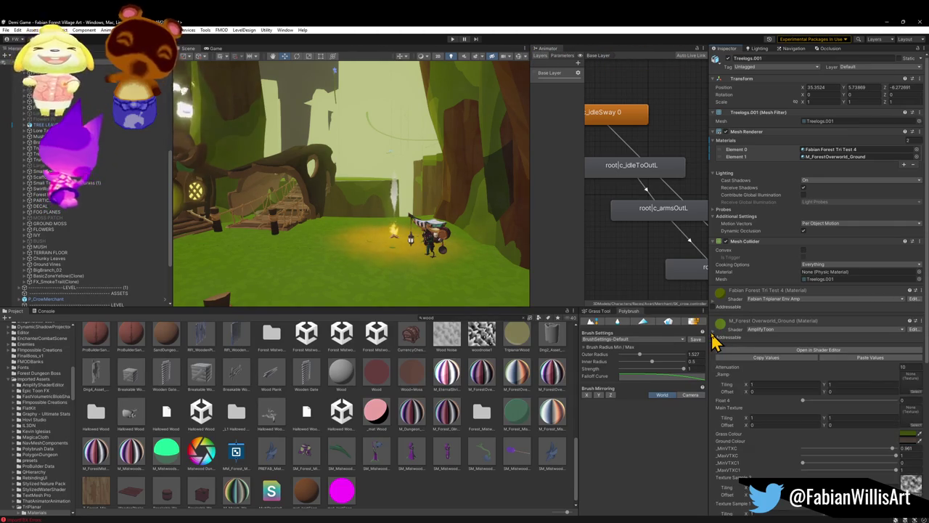
pyautogui.scroll(-3, 767, 392)
pyautogui.scroll(-2, 771, 396)
pyautogui.scroll(-2, 771, 395)
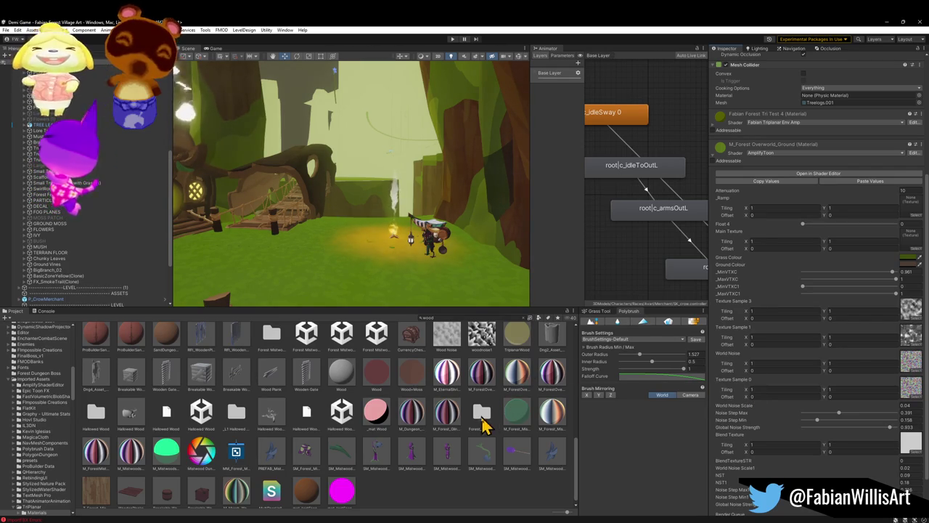
# - Give M_Forest_Overworld_Ground the journey-1x Main Texture, then select Forest_TreePlatform_00.002
pyautogui.moveTo(450, 421)
pyautogui.mouseDown()
pyautogui.moveTo(572, 388)
pyautogui.moveTo(873, 231)
pyautogui.moveTo(908, 231)
pyautogui.moveTo(913, 246)
pyautogui.mouseUp()
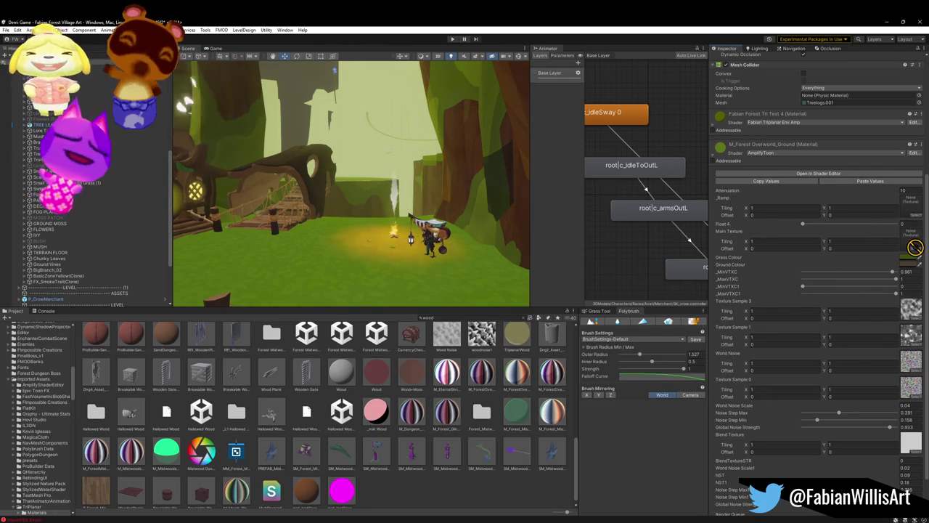
pyautogui.click(915, 248)
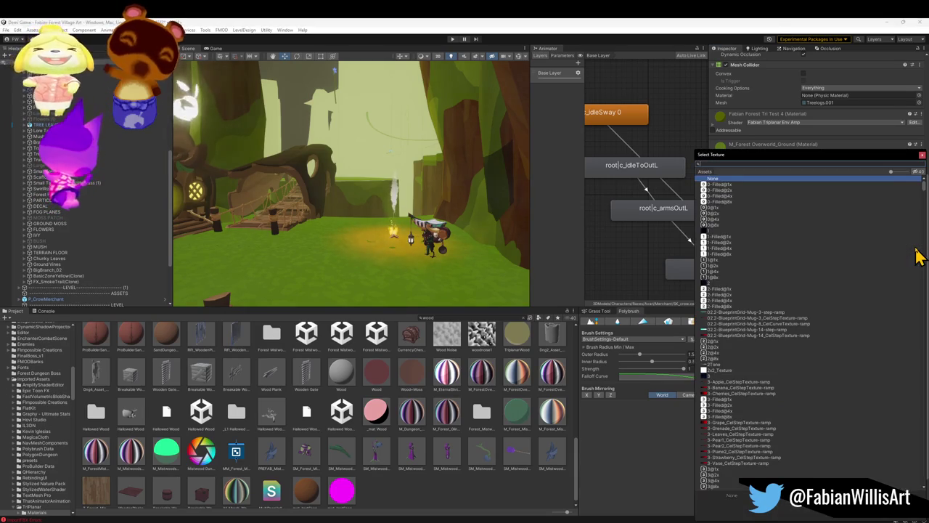
pyautogui.write('grass')
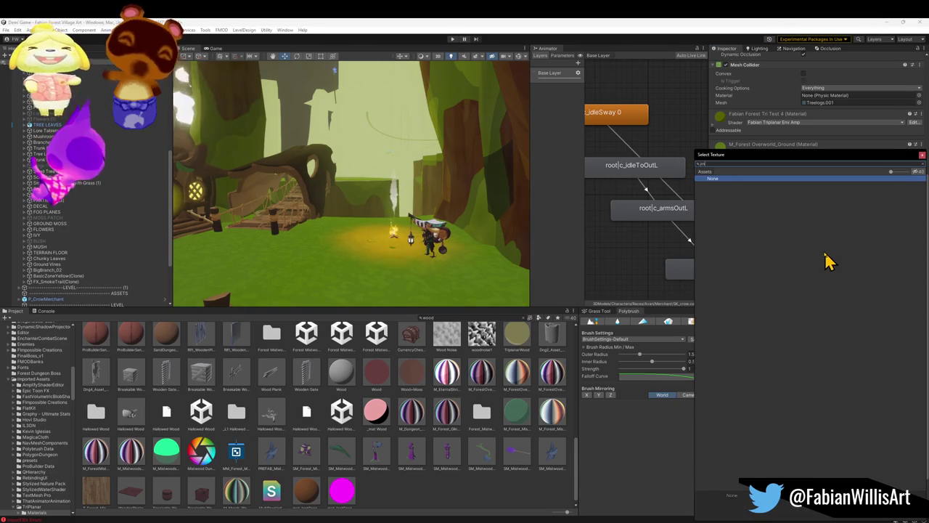
pyautogui.write('oun')
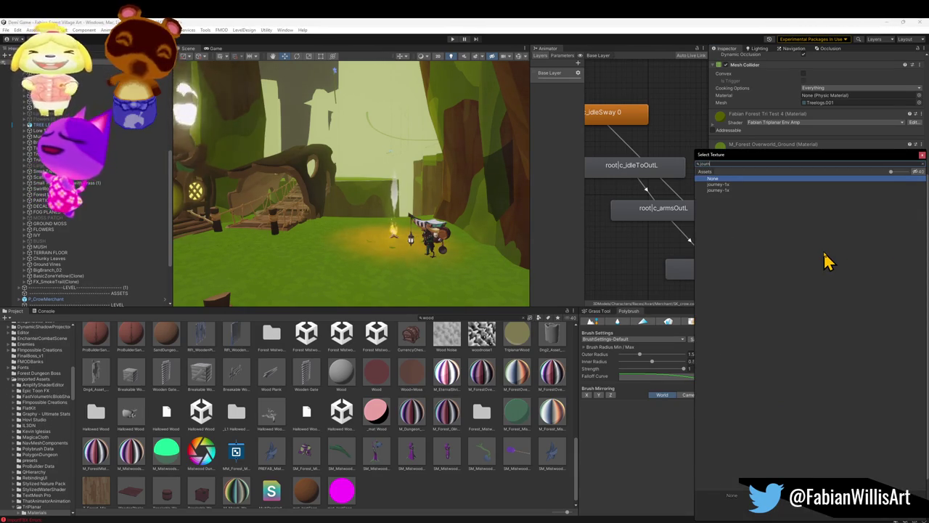
pyautogui.doubleClick(723, 185)
pyautogui.moveTo(550, 247)
pyautogui.mouseDown()
pyautogui.moveTo(377, 293)
pyautogui.moveTo(385, 307)
pyautogui.mouseUp()
pyautogui.click(376, 283)
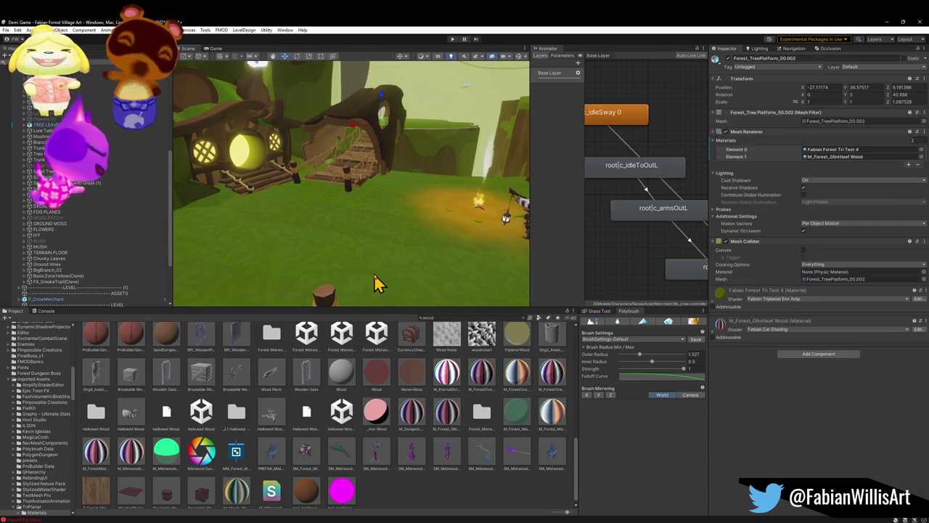
# - Select Treelogs, enable Polybrush vertex colour painting, view the ground, then close Unity
pyautogui.click(376, 283)
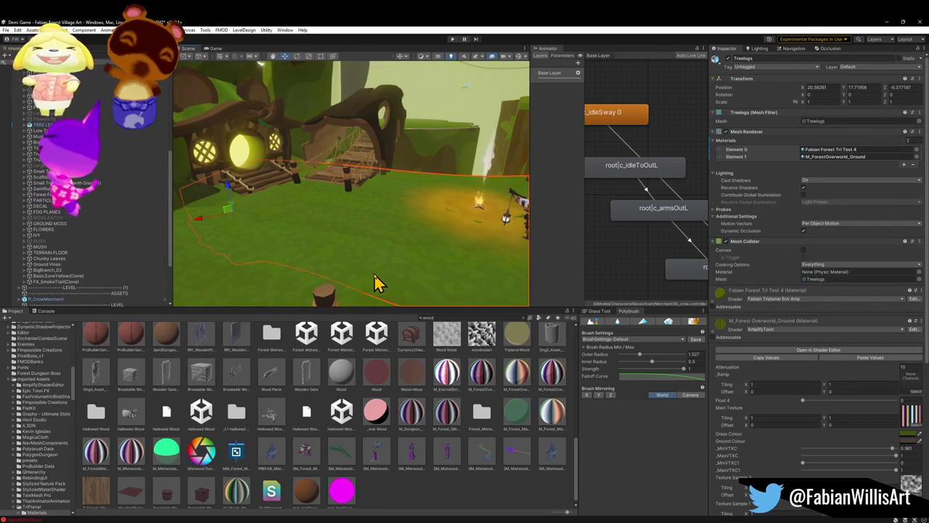
pyautogui.click(648, 319)
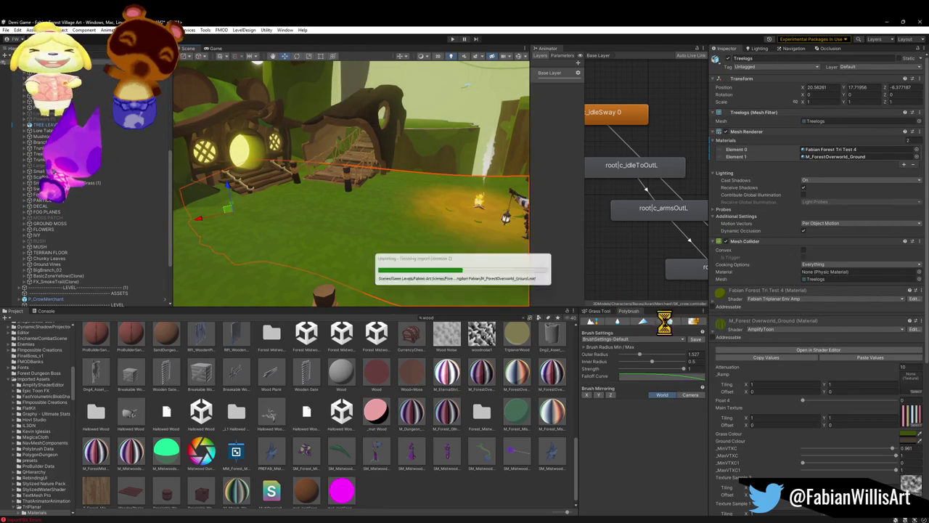
pyautogui.click(644, 328)
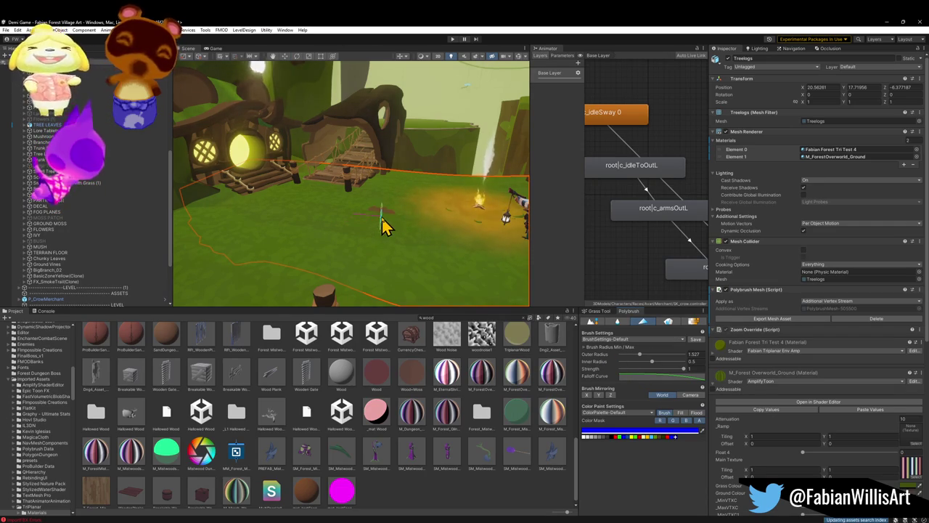
pyautogui.moveTo(403, 209)
pyautogui.mouseDown()
pyautogui.moveTo(396, 224)
pyautogui.moveTo(305, 260)
pyautogui.moveTo(348, 239)
pyautogui.mouseUp()
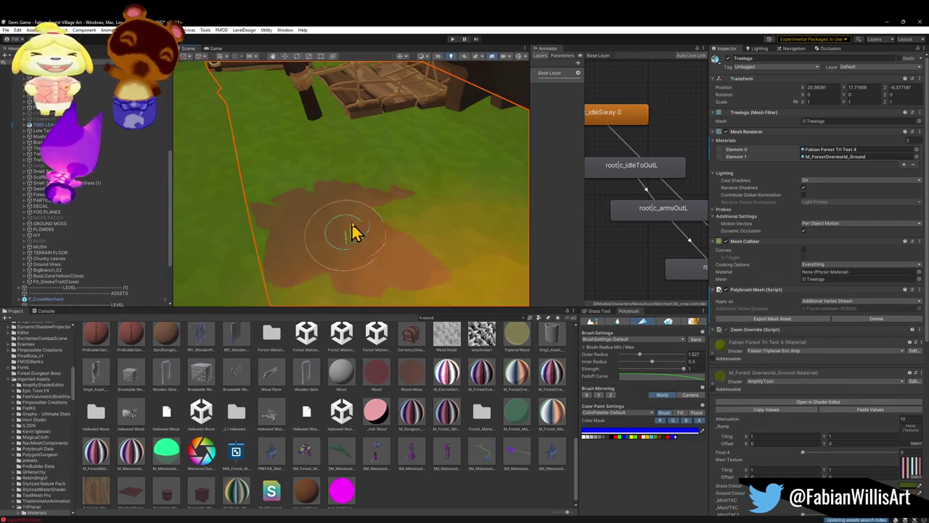
pyautogui.moveTo(266, 230)
pyautogui.mouseDown()
pyautogui.moveTo(276, 215)
pyautogui.moveTo(349, 223)
pyautogui.moveTo(416, 212)
pyautogui.moveTo(456, 201)
pyautogui.moveTo(453, 174)
pyautogui.moveTo(454, 183)
pyautogui.mouseUp()
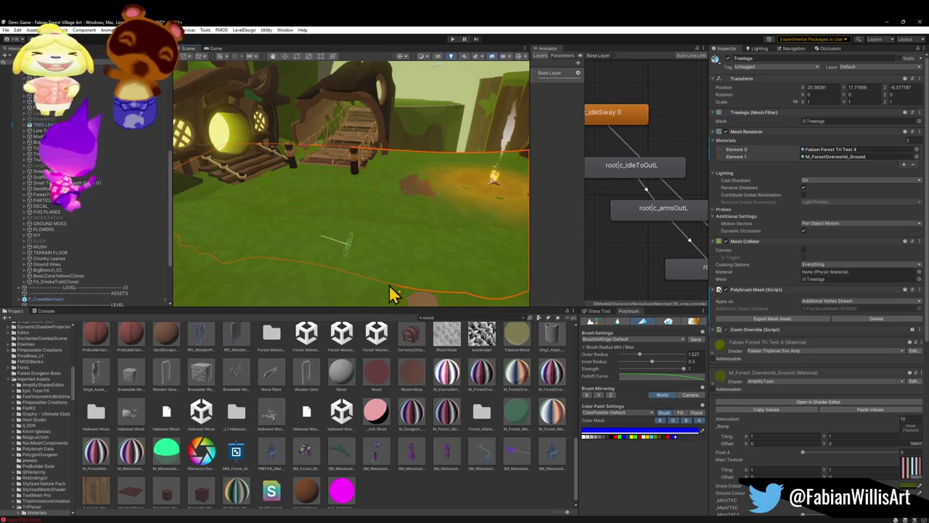
pyautogui.click(897, 25)
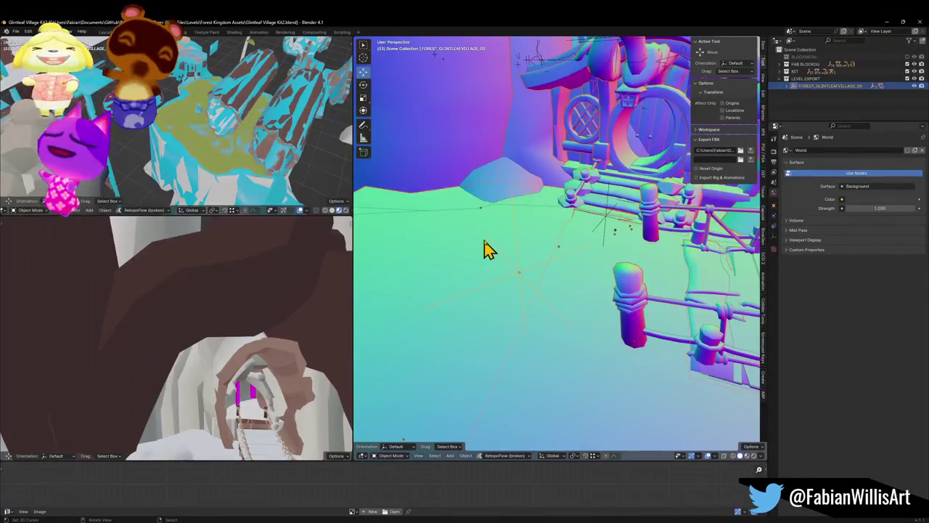
# - In the Outliner, include the KIT collection and exclude FAB BLOCKOUT and LEVEL EXPORT
pyautogui.hotkey('shift', '`')
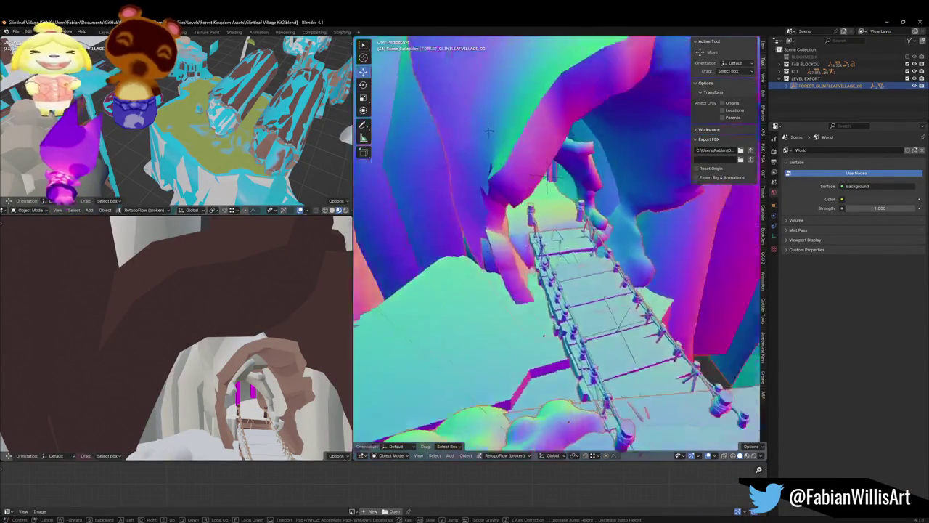
pyautogui.click(559, 254)
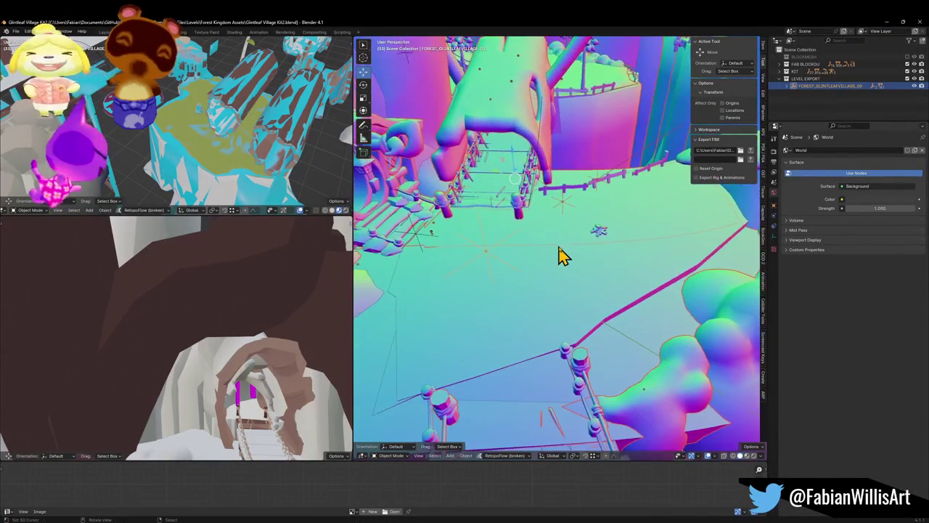
pyautogui.click(908, 75)
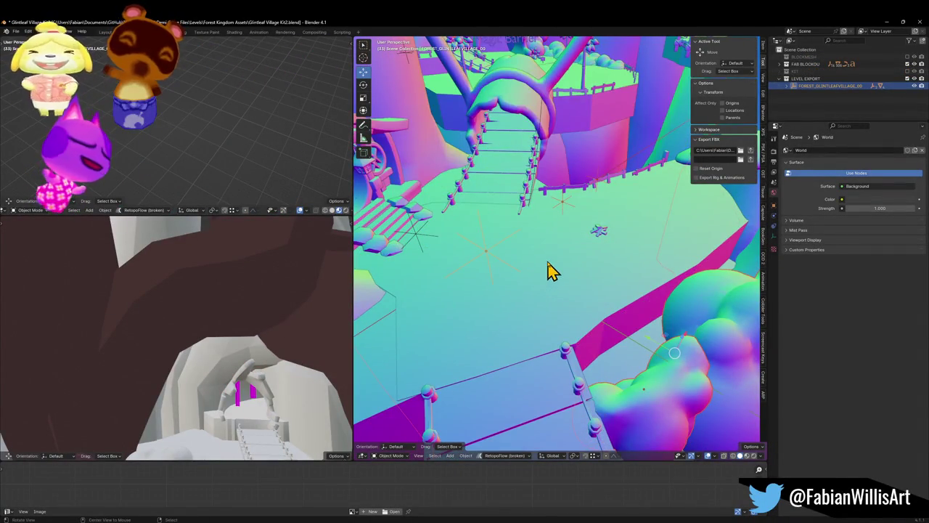
pyautogui.scroll(10, 551, 267)
pyautogui.scroll(-6, 594, 262)
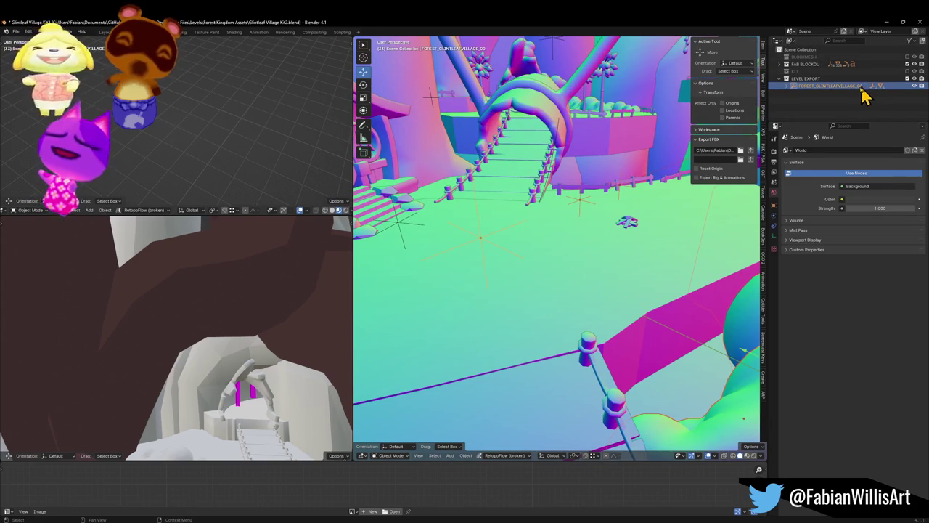
pyautogui.click(907, 71)
pyautogui.click(907, 64)
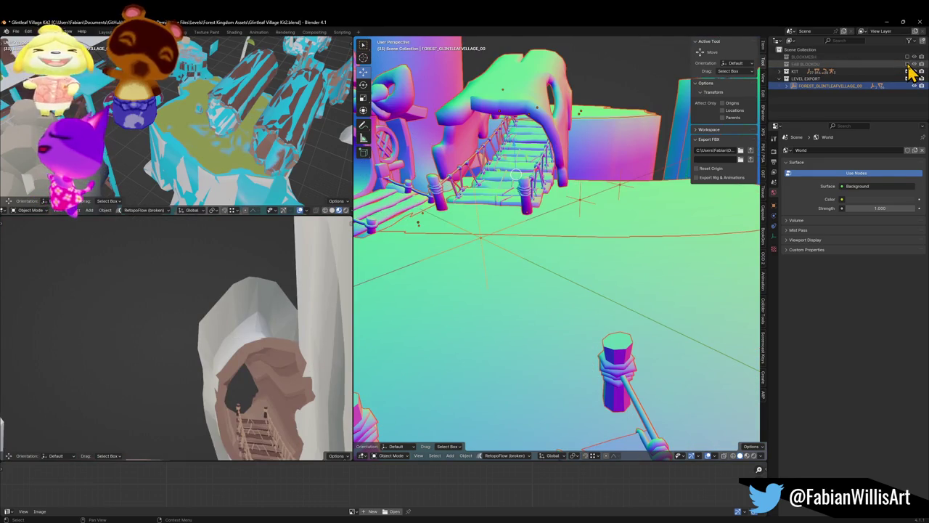
pyautogui.click(907, 78)
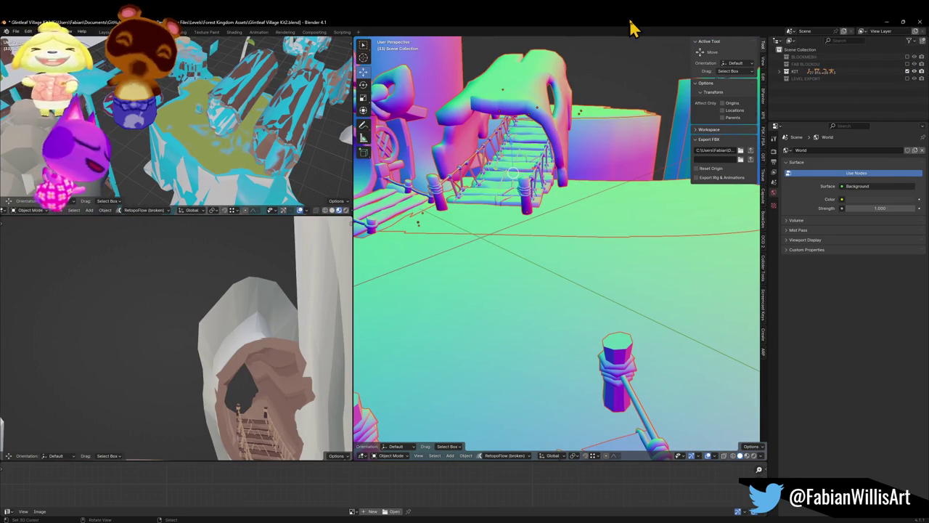
# - Select the Treelogs mesh, apply its rotation and scale, and save the blend file
pyautogui.hotkey('shift', '`')
pyautogui.press('w')
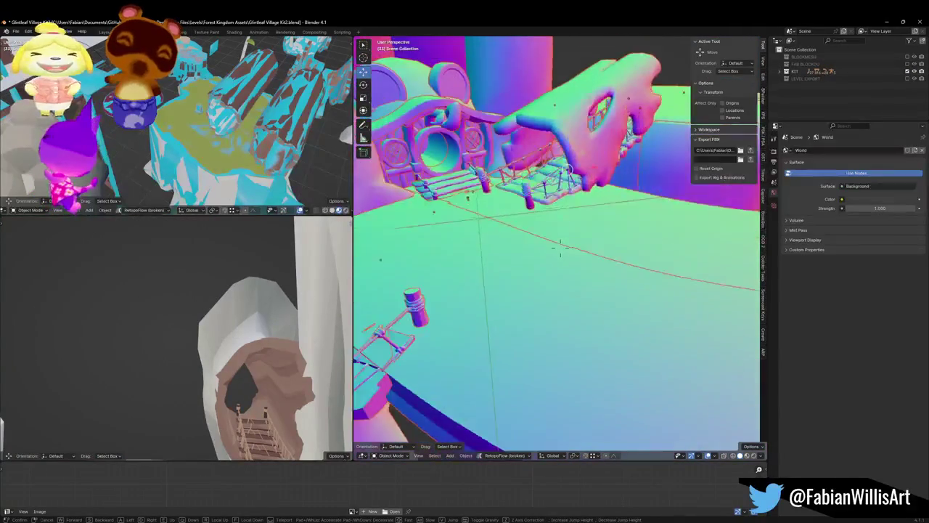
pyautogui.click(559, 248)
pyautogui.click(595, 286)
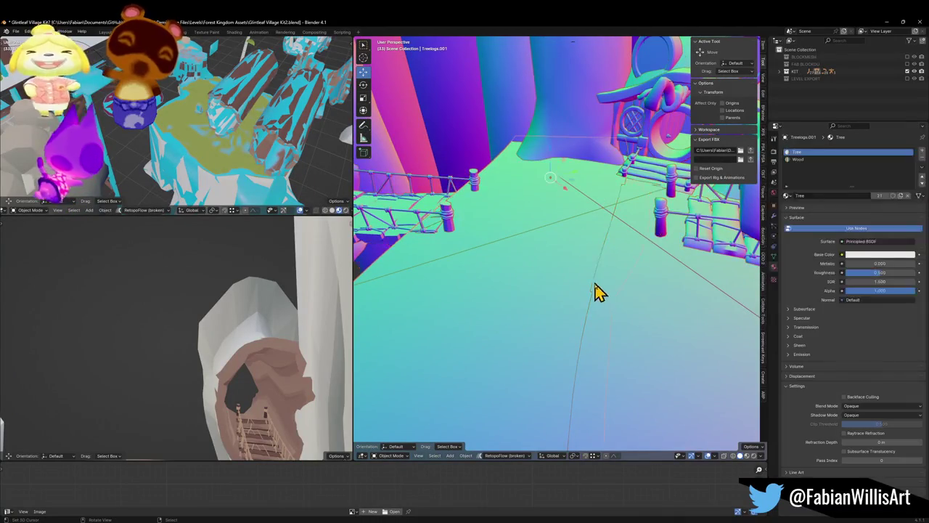
pyautogui.click(578, 275)
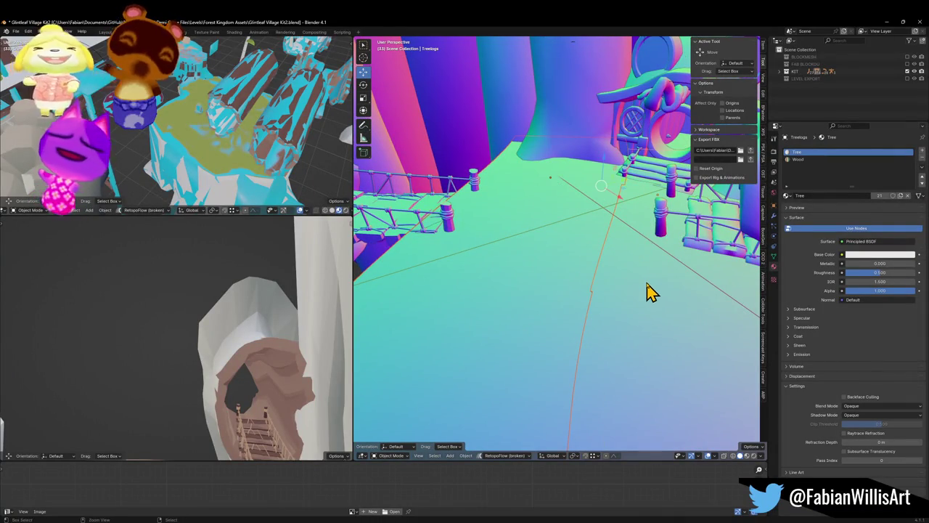
pyautogui.moveTo(643, 259)
pyautogui.mouseDown()
pyautogui.moveTo(576, 254)
pyautogui.moveTo(662, 240)
pyautogui.moveTo(626, 259)
pyautogui.mouseUp()
pyautogui.hotkey('ctrl', 'a')
pyautogui.click(625, 249)
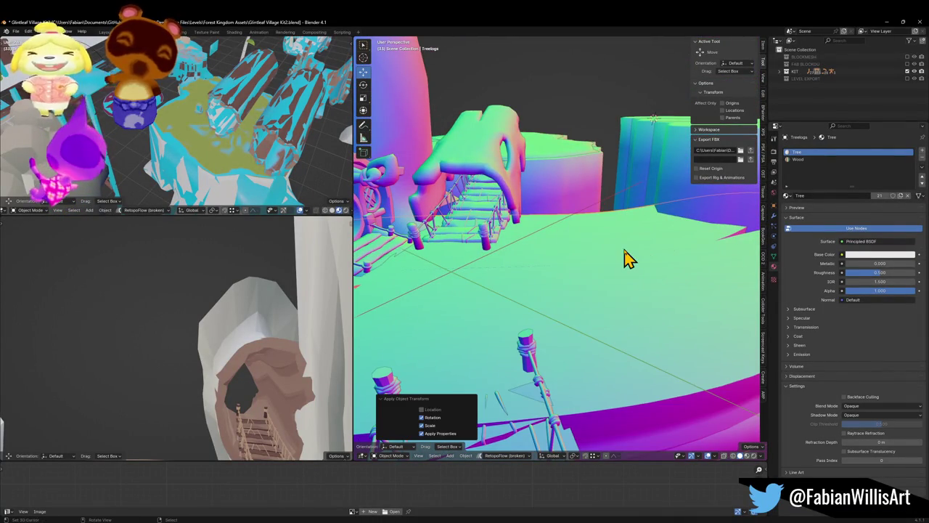
pyautogui.hotkey('ctrl', 's')
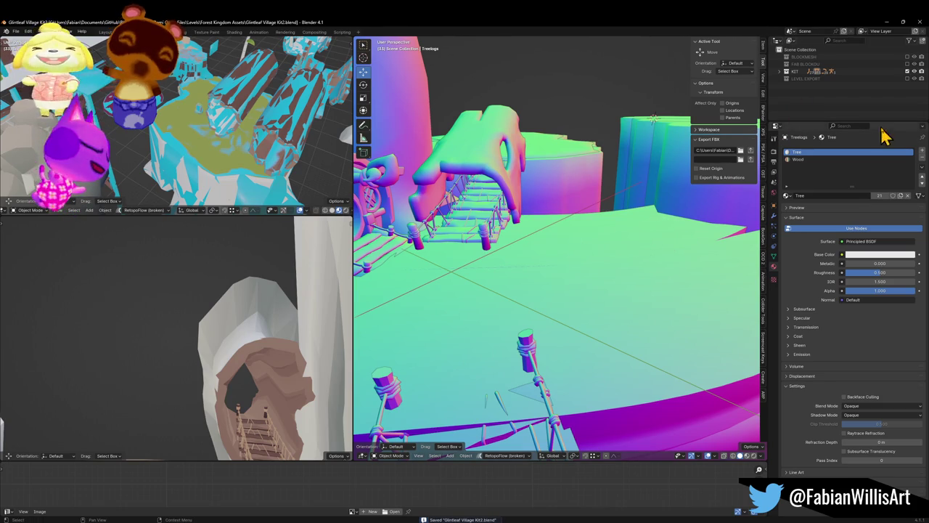
# - Re-include LEVEL EXPORT and FAB BLOCKOUT and re-export the level as FBX
pyautogui.click(906, 79)
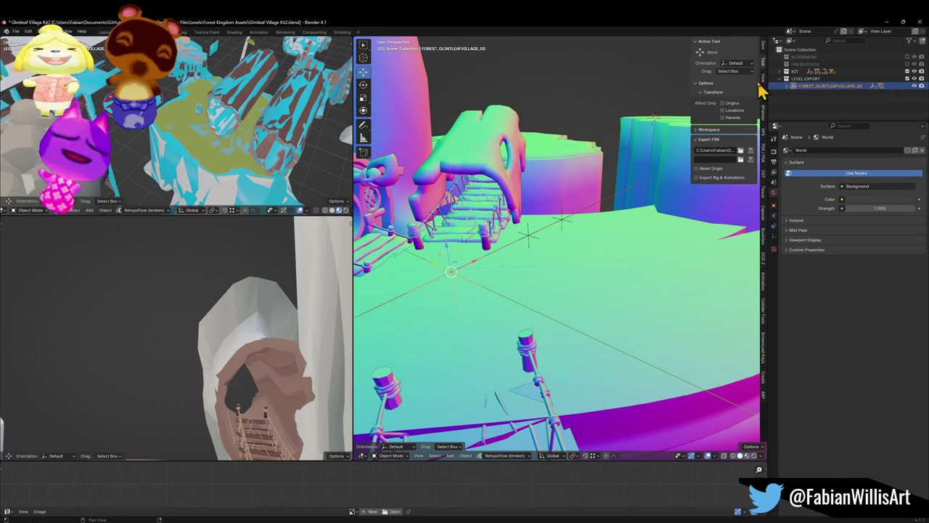
pyautogui.click(751, 150)
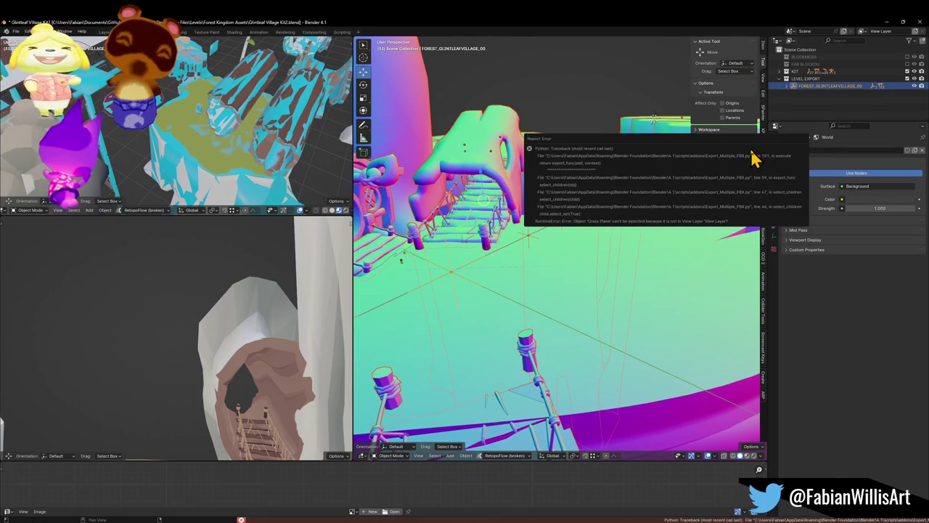
pyautogui.click(908, 63)
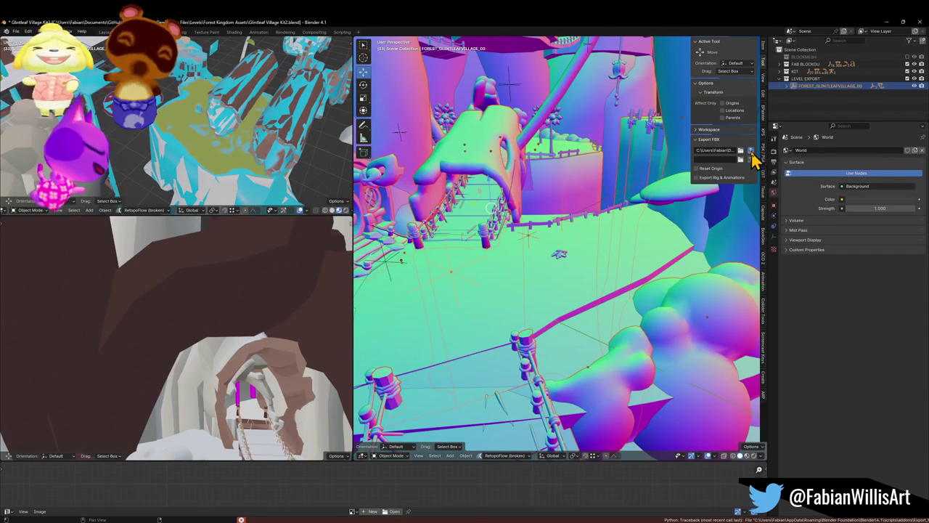
pyautogui.click(751, 151)
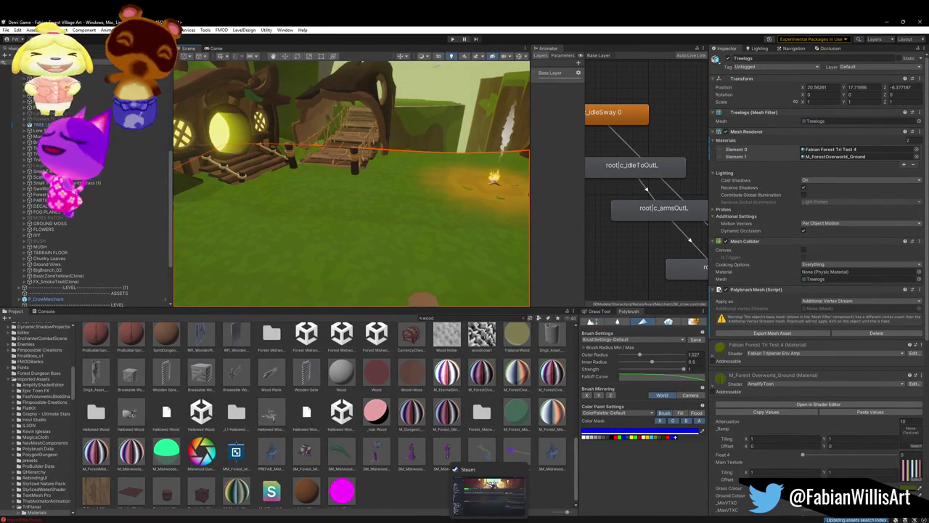
# - Back in Unity, remove the Polybrush Mesh (Script) component from the Treelogs ground
pyautogui.click(468, 512)
pyautogui.hotkey('alt', 'Tab')
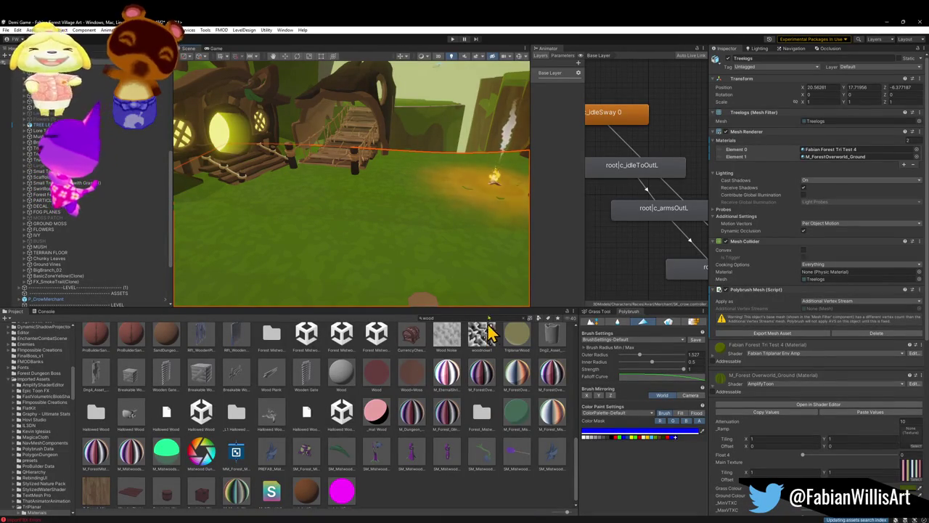
pyautogui.moveTo(369, 156); pyautogui.dragTo(383, 220)
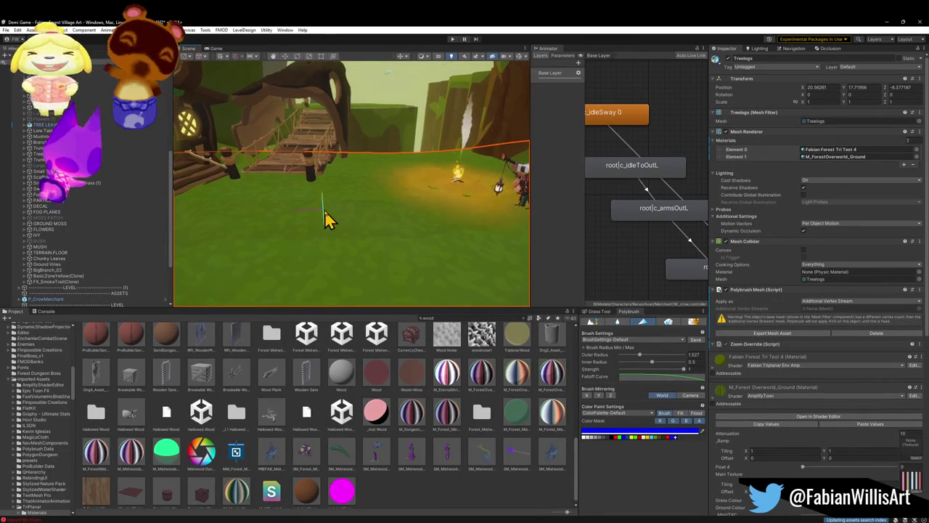
pyautogui.rightClick(777, 293)
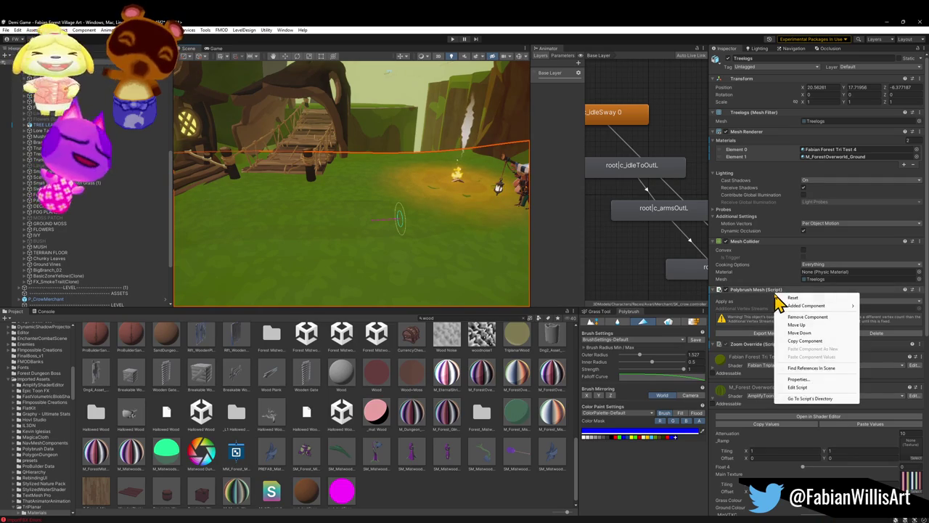
pyautogui.click(835, 318)
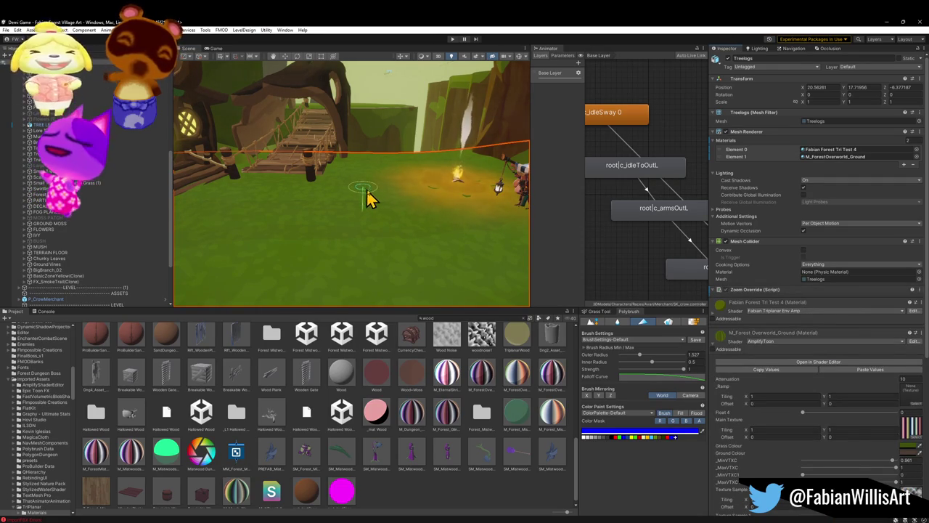
pyautogui.click(380, 201)
# - Paint brown dirt on the ground, undo it, and repaint softer strokes at strength about 0.287
pyautogui.moveTo(392, 208)
pyautogui.mouseDown()
pyautogui.moveTo(374, 205)
pyautogui.moveTo(360, 238)
pyautogui.mouseUp()
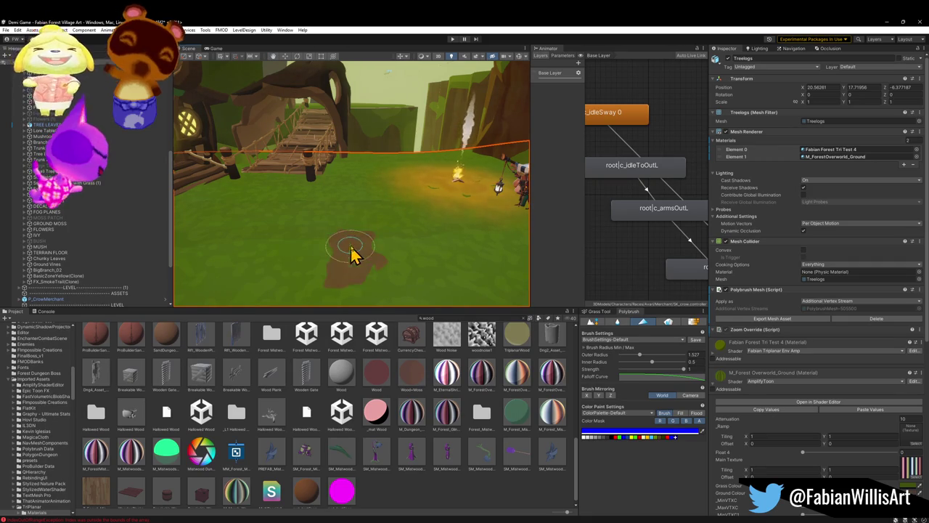
pyautogui.moveTo(349, 282)
pyautogui.mouseDown()
pyautogui.moveTo(380, 234)
pyautogui.moveTo(363, 182)
pyautogui.moveTo(368, 230)
pyautogui.moveTo(381, 215)
pyautogui.mouseUp()
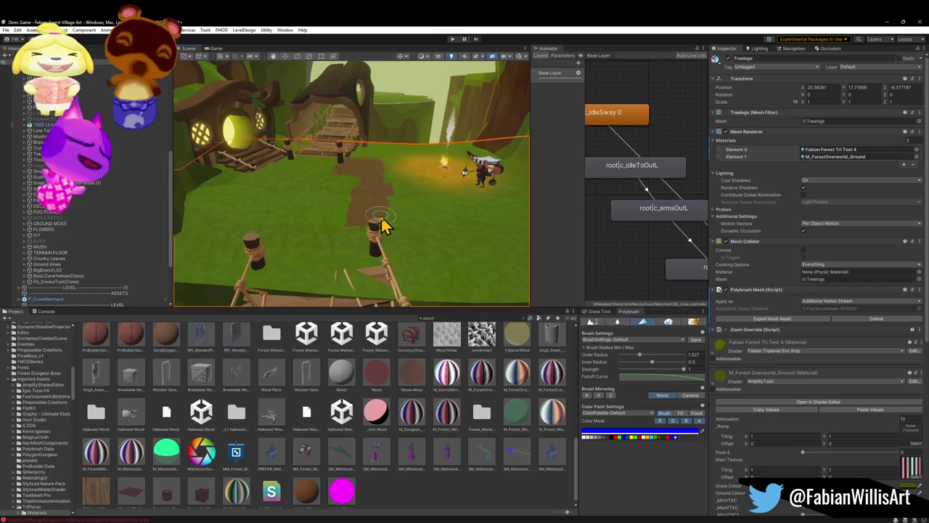
pyautogui.hotkey('ctrl', 'z')
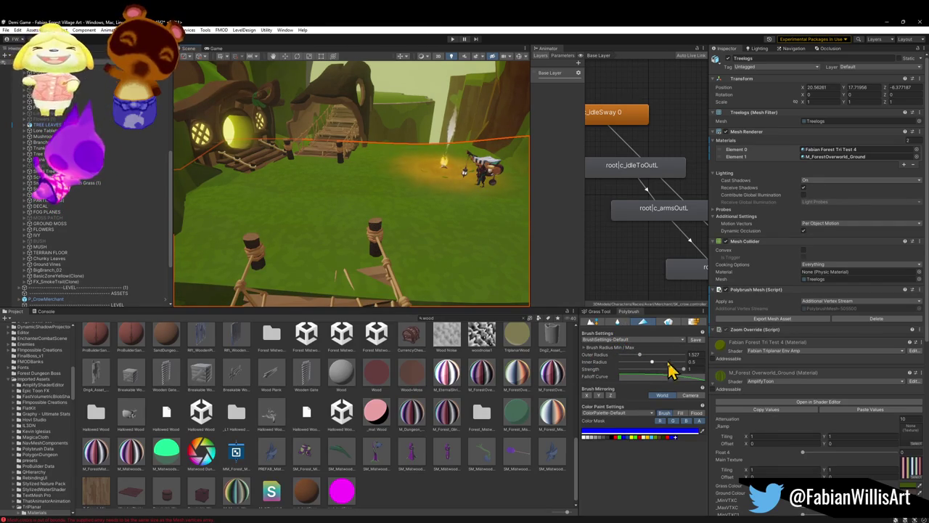
pyautogui.moveTo(682, 372); pyautogui.dragTo(643, 378)
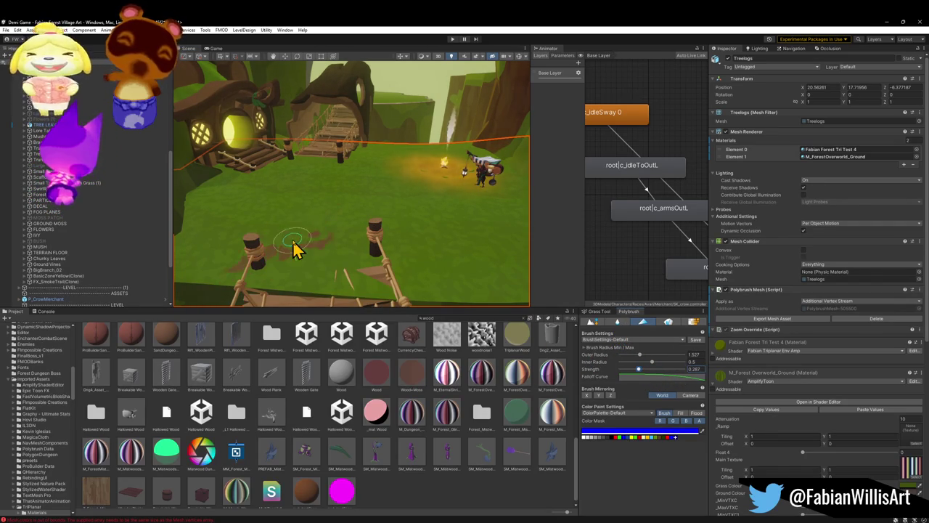
pyautogui.moveTo(296, 242)
pyautogui.mouseDown()
pyautogui.moveTo(300, 263)
pyautogui.moveTo(305, 242)
pyautogui.moveTo(317, 245)
pyautogui.moveTo(298, 254)
pyautogui.moveTo(323, 191)
pyautogui.moveTo(317, 180)
pyautogui.moveTo(326, 249)
pyautogui.moveTo(349, 259)
pyautogui.moveTo(345, 202)
pyautogui.moveTo(319, 193)
pyautogui.mouseUp()
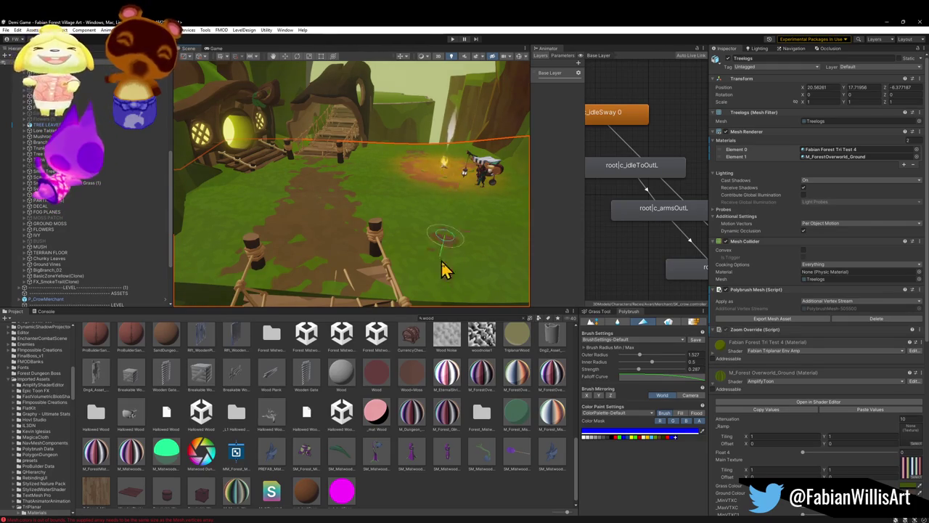
# - Move the view over the painted path toward the house, bridge and merchant
pyautogui.moveTo(353, 228)
pyautogui.mouseDown()
pyautogui.moveTo(408, 218)
pyautogui.moveTo(345, 230)
pyautogui.moveTo(345, 239)
pyautogui.mouseUp()
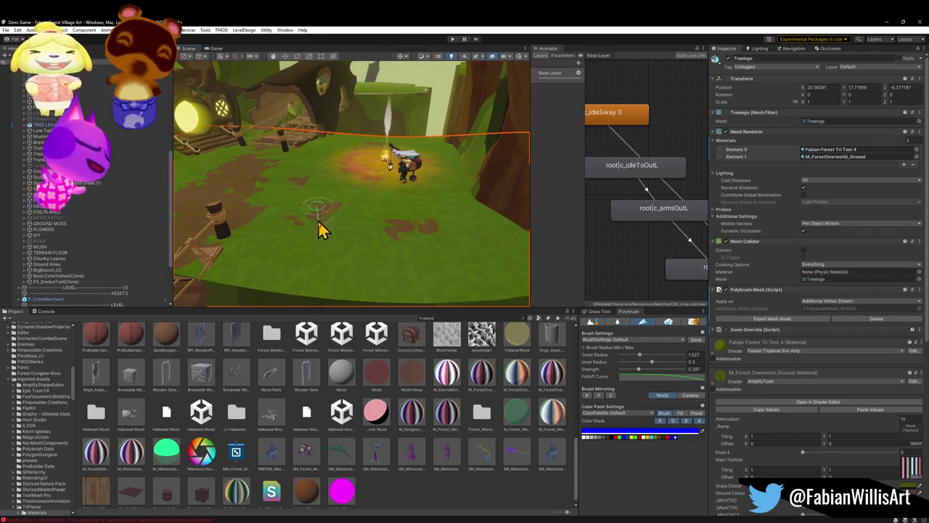
pyautogui.moveTo(384, 228)
pyautogui.mouseDown()
pyautogui.moveTo(342, 216)
pyautogui.moveTo(361, 227)
pyautogui.moveTo(309, 154)
pyautogui.mouseUp()
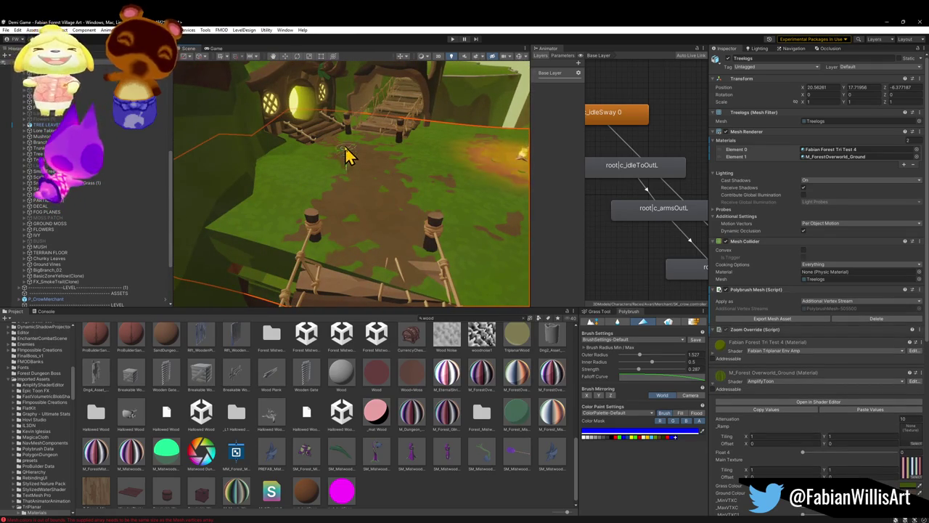
pyautogui.moveTo(390, 183)
pyautogui.mouseDown()
pyautogui.moveTo(369, 162)
pyautogui.moveTo(356, 201)
pyautogui.mouseUp()
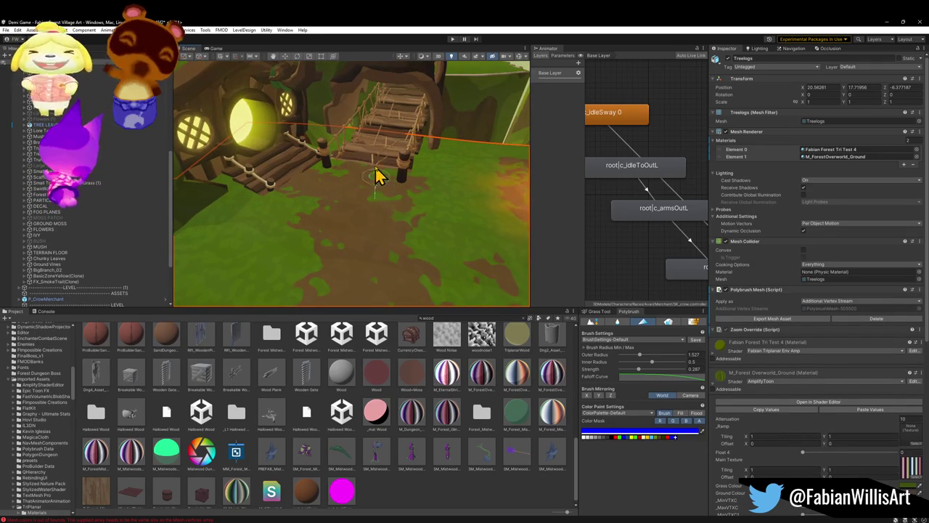
pyautogui.moveTo(365, 246)
pyautogui.mouseDown()
pyautogui.moveTo(356, 208)
pyautogui.moveTo(368, 207)
pyautogui.mouseUp()
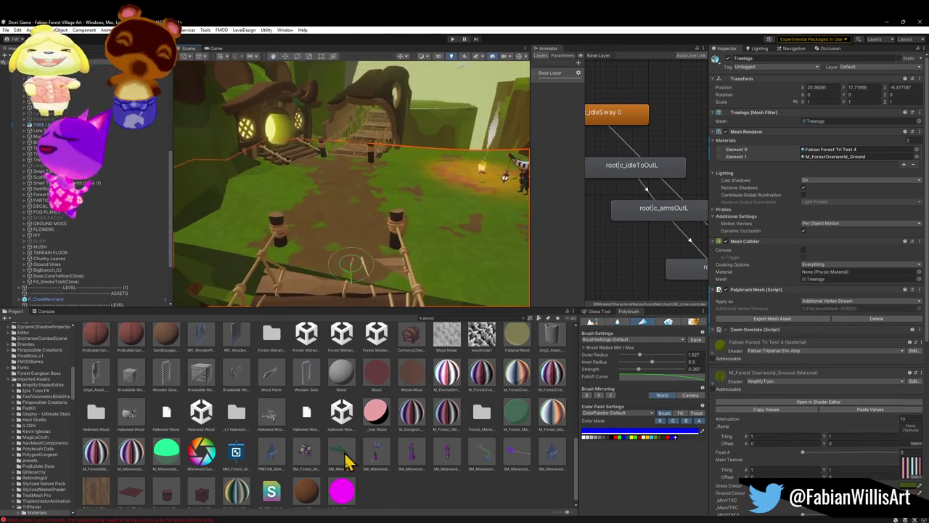
pyautogui.moveTo(426, 504)
pyautogui.mouseDown()
pyautogui.moveTo(384, 194)
pyautogui.moveTo(371, 193)
pyautogui.moveTo(390, 245)
pyautogui.moveTo(433, 225)
pyautogui.moveTo(394, 251)
pyautogui.moveTo(410, 243)
pyautogui.mouseUp()
# - Scatter shrub and grass prefabs on Treelogs, raising brush strength to 0.585 then 0.995
pyautogui.click(670, 322)
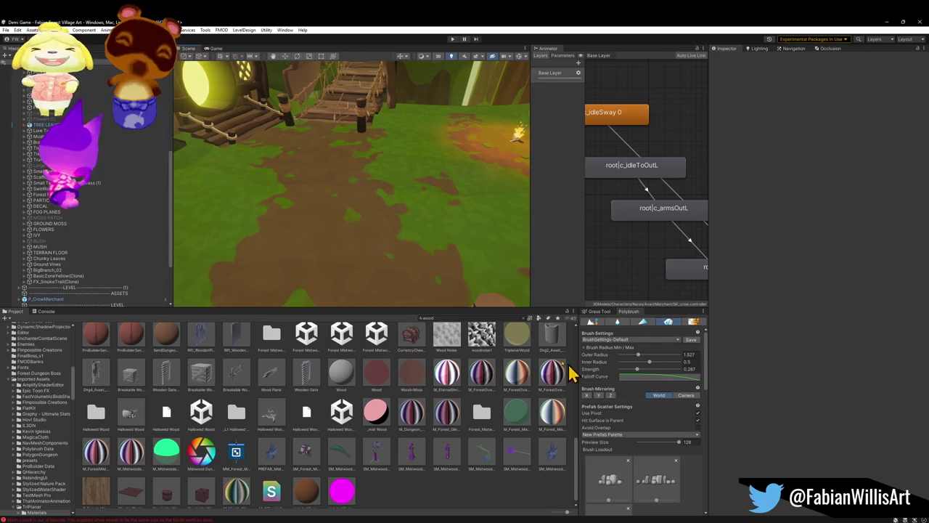
pyautogui.click(423, 231)
pyautogui.click(423, 231)
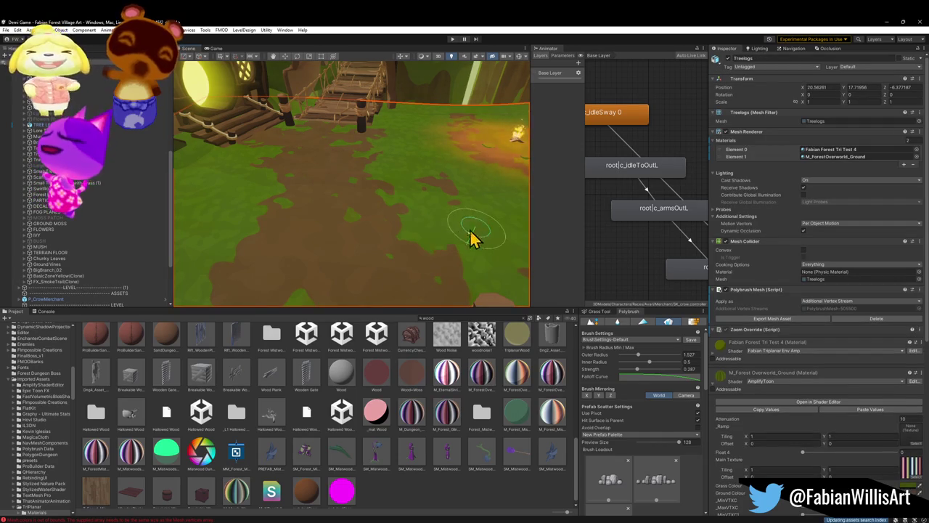
pyautogui.click(419, 213)
pyautogui.click(420, 131)
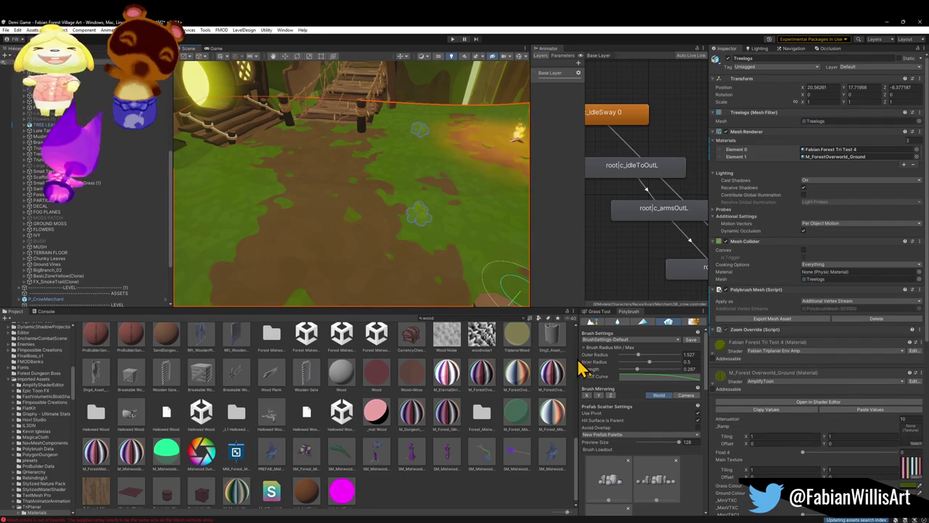
pyautogui.moveTo(639, 370); pyautogui.dragTo(654, 370)
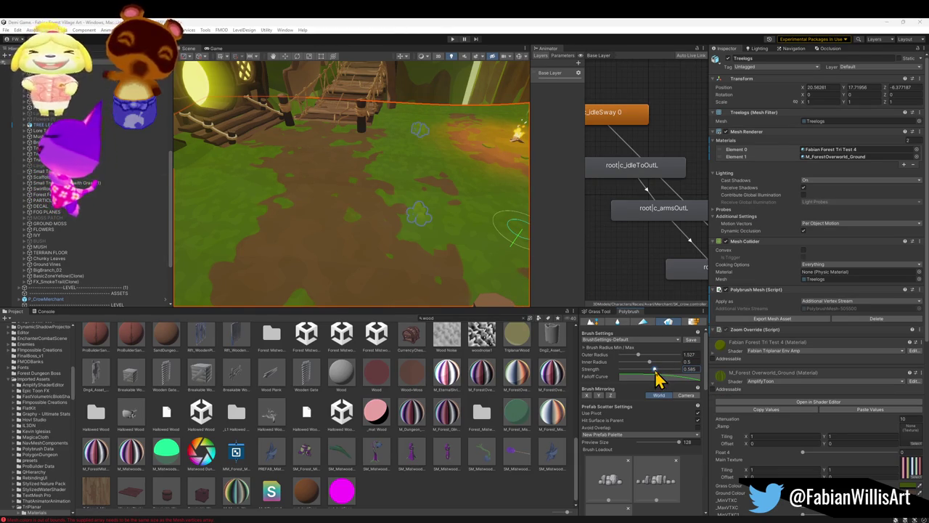
pyautogui.moveTo(655, 369); pyautogui.dragTo(674, 371)
pyautogui.moveTo(405, 169)
pyautogui.mouseDown()
pyautogui.moveTo(399, 120)
pyautogui.moveTo(486, 199)
pyautogui.moveTo(357, 166)
pyautogui.moveTo(356, 211)
pyautogui.moveTo(442, 253)
pyautogui.moveTo(479, 232)
pyautogui.moveTo(442, 216)
pyautogui.mouseUp()
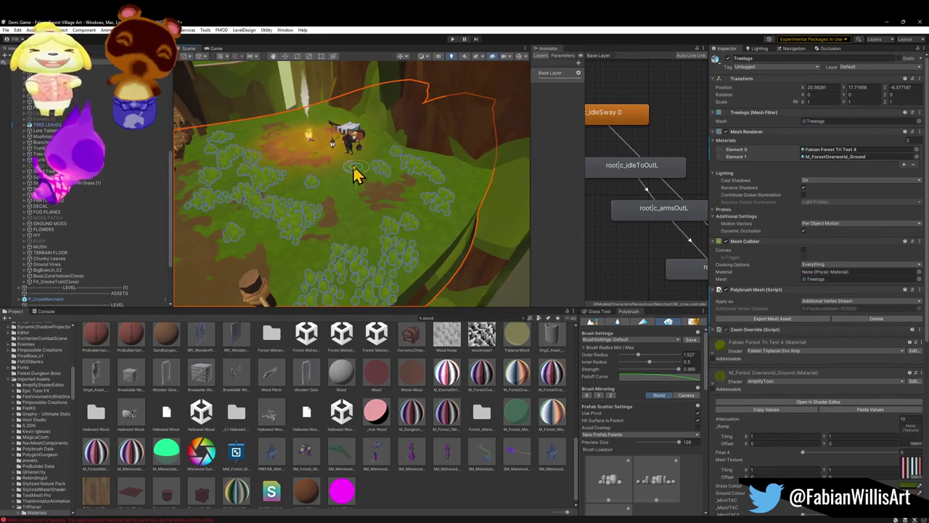
# - Orbit around the campfire clearing and bridge to check the grass coverage
pyautogui.keyDown('alt'); pyautogui.moveTo(340, 186); pyautogui.dragTo(430, 191); pyautogui.keyUp('alt')
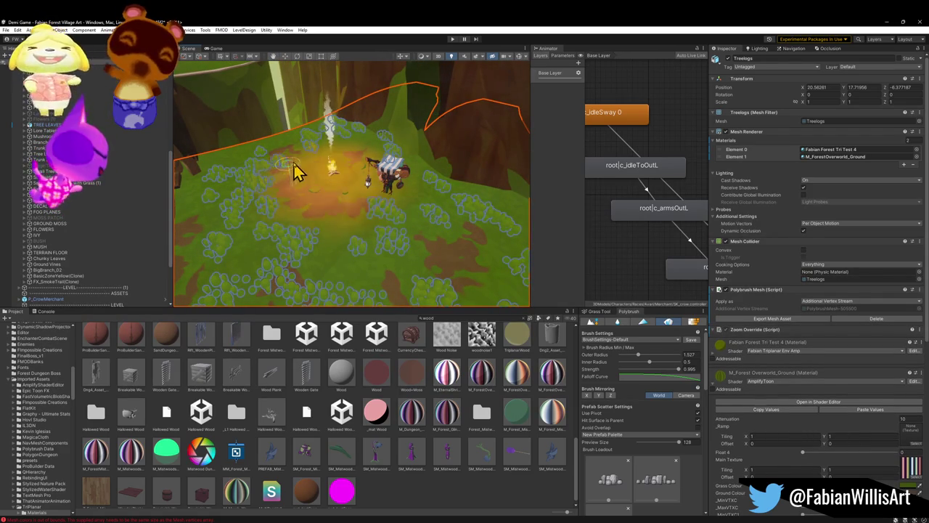
pyautogui.moveTo(389, 278)
pyautogui.keyDown('alt'); pyautogui.mouseDown()
pyautogui.moveTo(322, 244)
pyautogui.moveTo(349, 265)
pyautogui.mouseUp(); pyautogui.keyUp('alt')
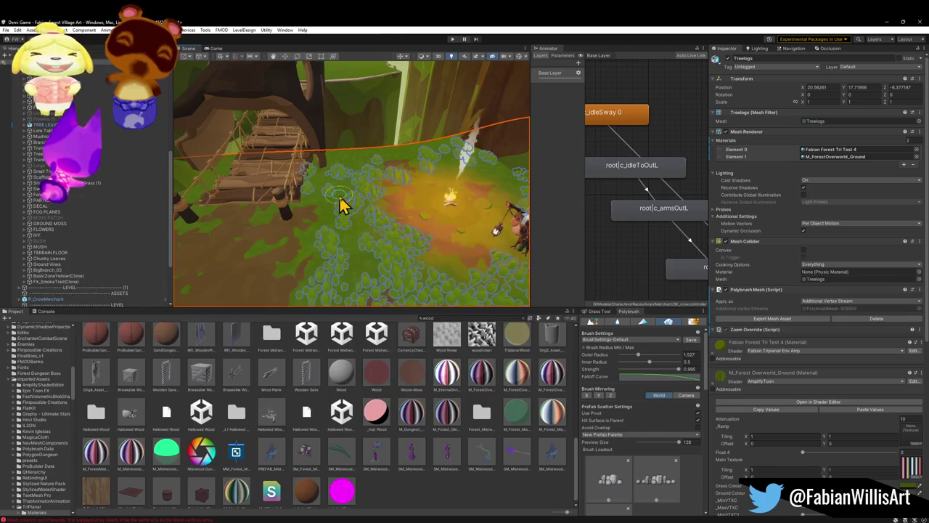
pyautogui.moveTo(363, 224)
pyautogui.keyDown('alt'); pyautogui.mouseDown()
pyautogui.moveTo(349, 232)
pyautogui.moveTo(376, 185)
pyautogui.moveTo(355, 170)
pyautogui.moveTo(315, 170)
pyautogui.moveTo(328, 162)
pyautogui.moveTo(355, 187)
pyautogui.moveTo(436, 200)
pyautogui.mouseUp(); pyautogui.keyUp('alt')
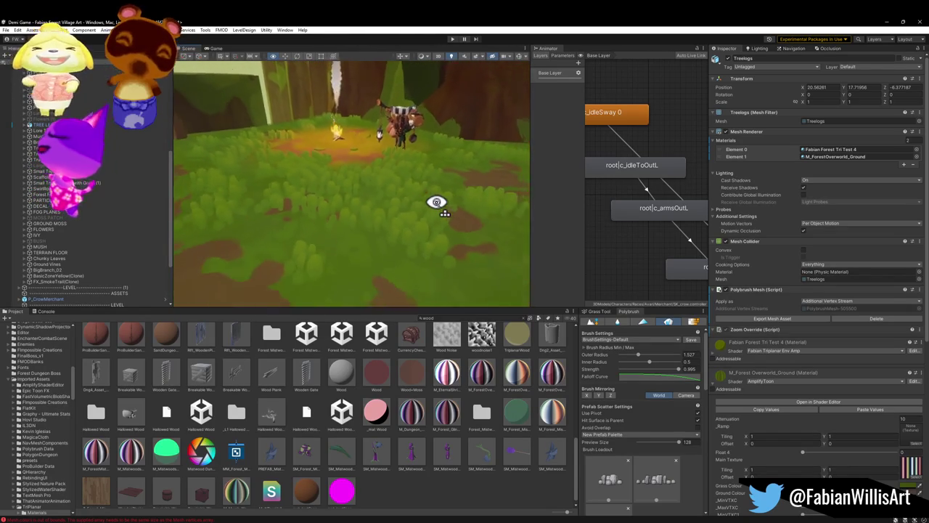
# - Brush grass clumps over the ground left of the path, then fly around the bridge and huts to inspect
pyautogui.keyDown('alt'); pyautogui.moveTo(438, 202); pyautogui.dragTo(366, 196); pyautogui.keyUp('alt')
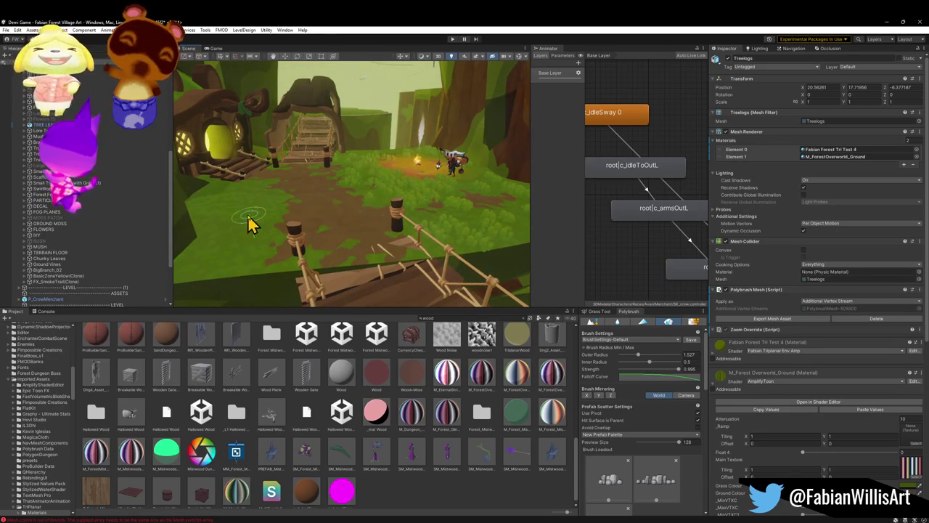
pyautogui.moveTo(222, 206)
pyautogui.mouseDown()
pyautogui.moveTo(201, 203)
pyautogui.moveTo(199, 269)
pyautogui.moveTo(257, 214)
pyautogui.mouseUp()
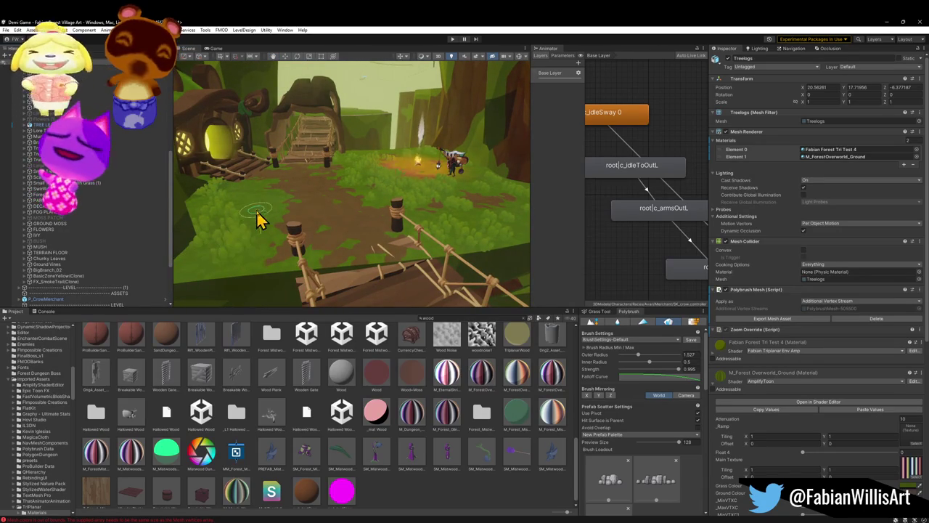
pyautogui.moveTo(269, 264)
pyautogui.keyDown('alt'); pyautogui.mouseDown()
pyautogui.moveTo(243, 247)
pyautogui.moveTo(286, 227)
pyautogui.mouseUp(); pyautogui.keyUp('alt')
pyautogui.moveTo(309, 191)
pyautogui.keyDown('alt'); pyautogui.mouseDown()
pyautogui.moveTo(301, 220)
pyautogui.moveTo(299, 207)
pyautogui.mouseUp(); pyautogui.keyUp('alt')
pyautogui.moveTo(308, 161)
pyautogui.keyDown('alt'); pyautogui.mouseDown()
pyautogui.moveTo(394, 158)
pyautogui.moveTo(389, 176)
pyautogui.moveTo(319, 176)
pyautogui.mouseUp(); pyautogui.keyUp('alt')
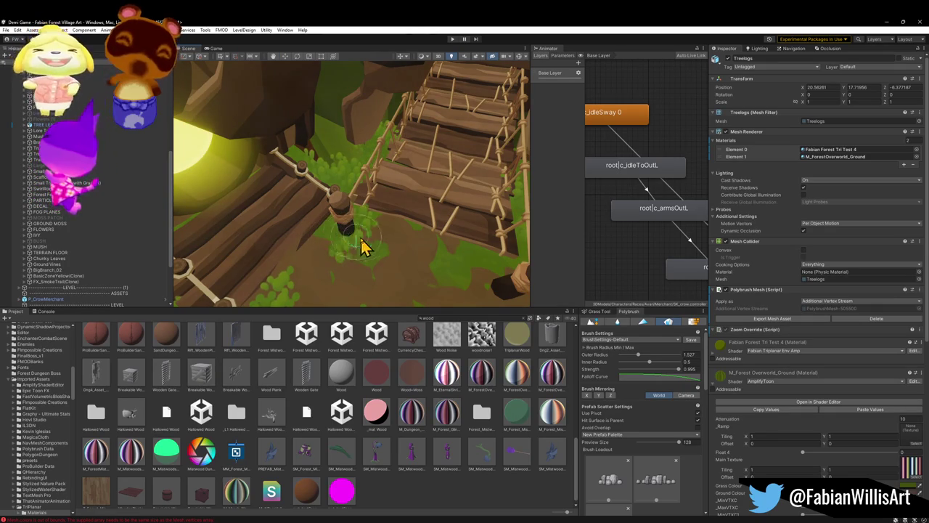
pyautogui.moveTo(382, 254)
pyautogui.keyDown('alt'); pyautogui.mouseDown()
pyautogui.moveTo(425, 230)
pyautogui.moveTo(363, 226)
pyautogui.mouseUp(); pyautogui.keyUp('alt')
pyautogui.moveTo(414, 201)
pyautogui.keyDown('alt'); pyautogui.mouseDown()
pyautogui.moveTo(377, 178)
pyautogui.moveTo(363, 153)
pyautogui.moveTo(442, 184)
pyautogui.mouseUp(); pyautogui.keyUp('alt')
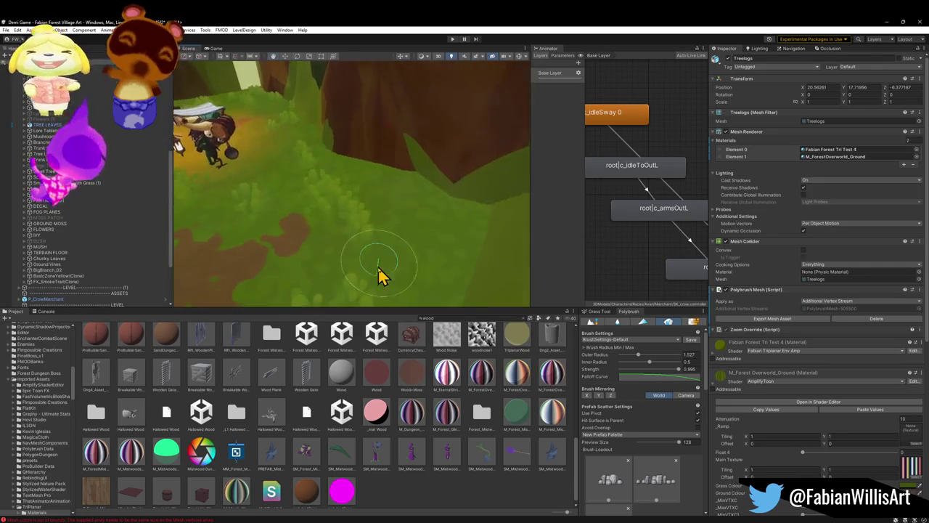
pyautogui.moveTo(445, 275)
pyautogui.keyDown('alt'); pyautogui.mouseDown()
pyautogui.moveTo(303, 257)
pyautogui.moveTo(346, 269)
pyautogui.moveTo(436, 261)
pyautogui.moveTo(373, 156)
pyautogui.moveTo(382, 165)
pyautogui.mouseUp(); pyautogui.keyUp('alt')
pyautogui.press('w')
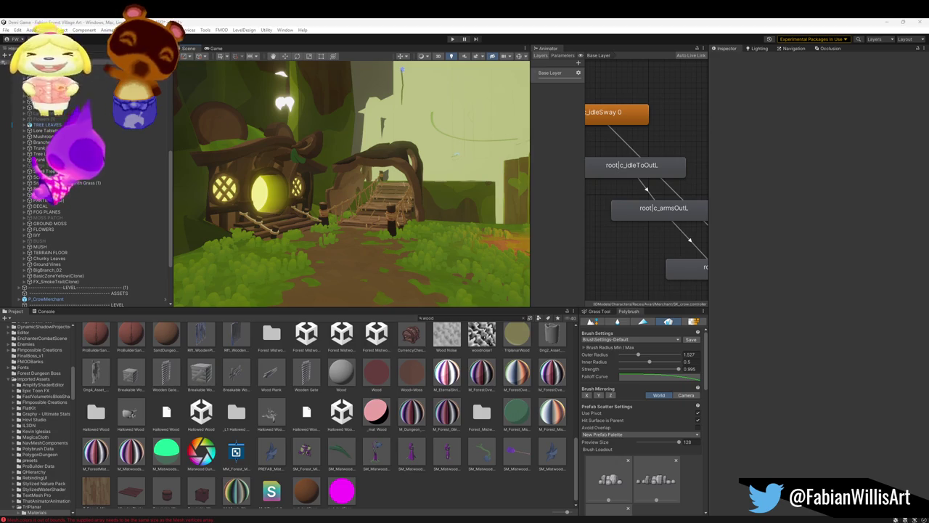
# - Fly toward the bridge and select the grassy tree platform
pyautogui.press('w')
pyautogui.moveTo(369, 214)
pyautogui.mouseDown()
pyautogui.moveTo(314, 210)
pyautogui.moveTo(334, 202)
pyautogui.moveTo(346, 240)
pyautogui.moveTo(338, 264)
pyautogui.moveTo(266, 283)
pyautogui.moveTo(302, 239)
pyautogui.moveTo(270, 270)
pyautogui.moveTo(174, 249)
pyautogui.moveTo(303, 211)
pyautogui.moveTo(408, 202)
pyautogui.moveTo(395, 235)
pyautogui.moveTo(297, 245)
pyautogui.moveTo(350, 226)
pyautogui.moveTo(333, 256)
pyautogui.mouseUp()
pyautogui.click(313, 268)
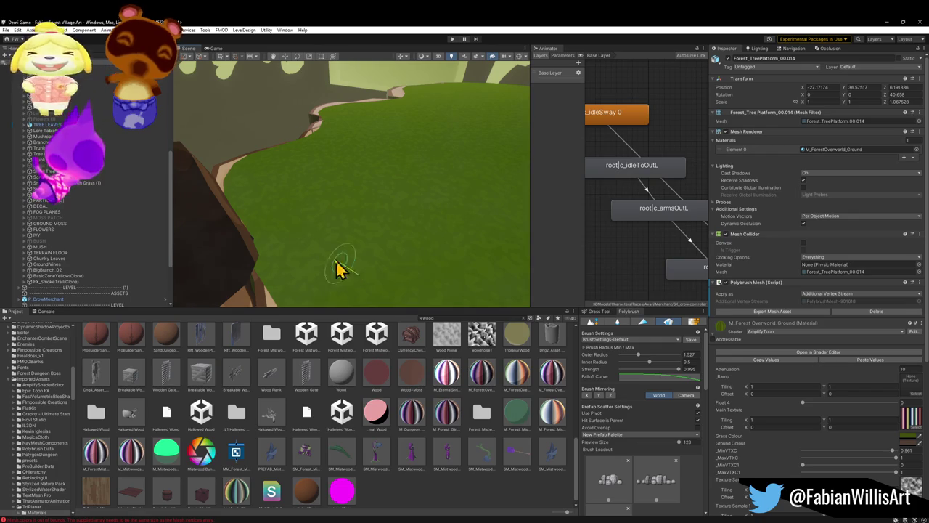
pyautogui.moveTo(347, 251); pyautogui.dragTo(436, 229)
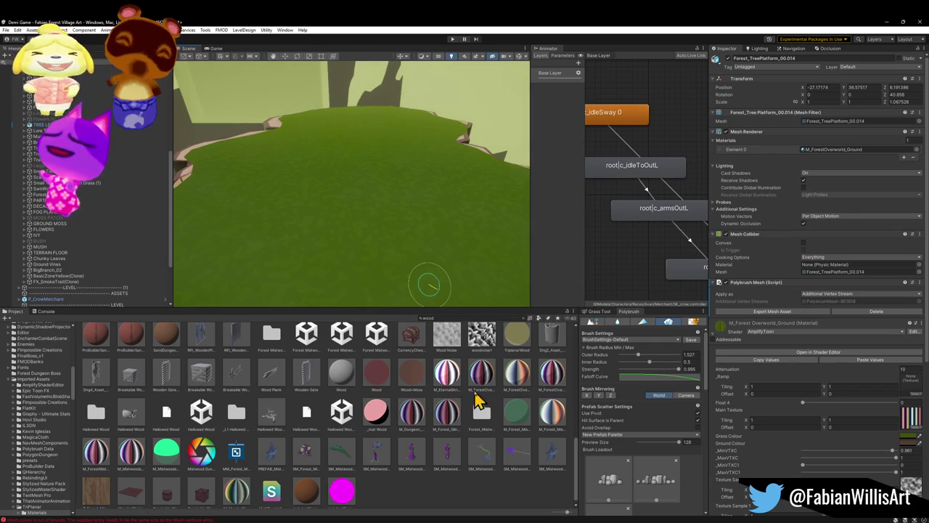
# - Switch Polybrush to Color Paint, paint a trial brown patch, and undo it
pyautogui.click(643, 321)
pyautogui.moveTo(290, 254); pyautogui.dragTo(317, 254)
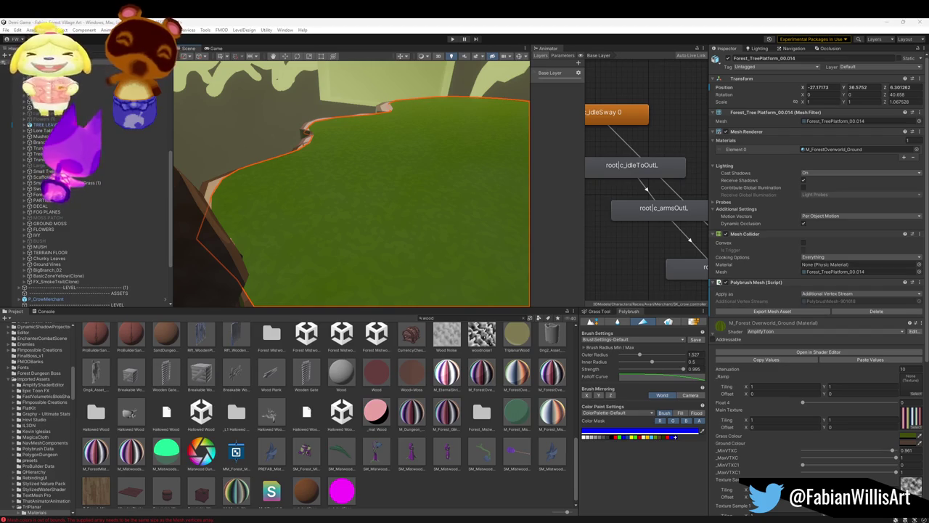
pyautogui.moveTo(385, 257); pyautogui.dragTo(368, 239)
pyautogui.hotkey('ctrl', 'z')
pyautogui.hotkey('ctrl', 'z')
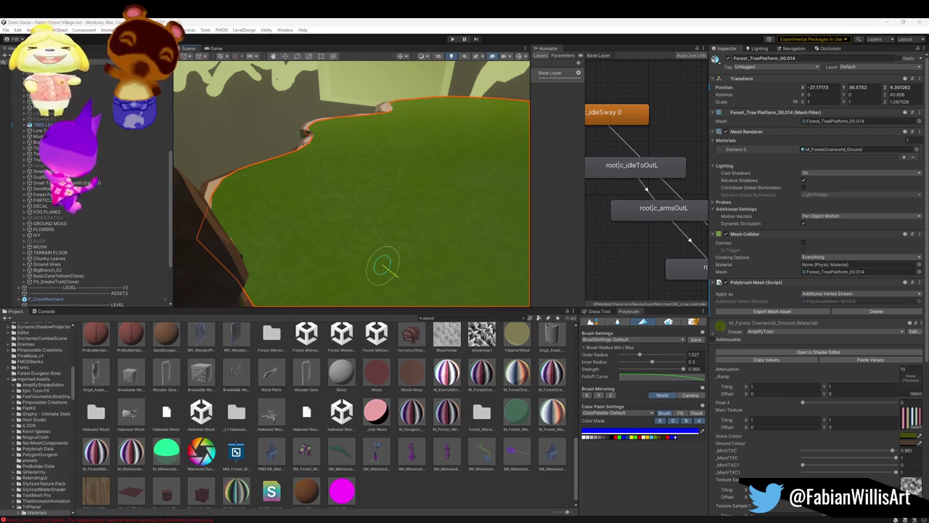
pyautogui.moveTo(425, 522)
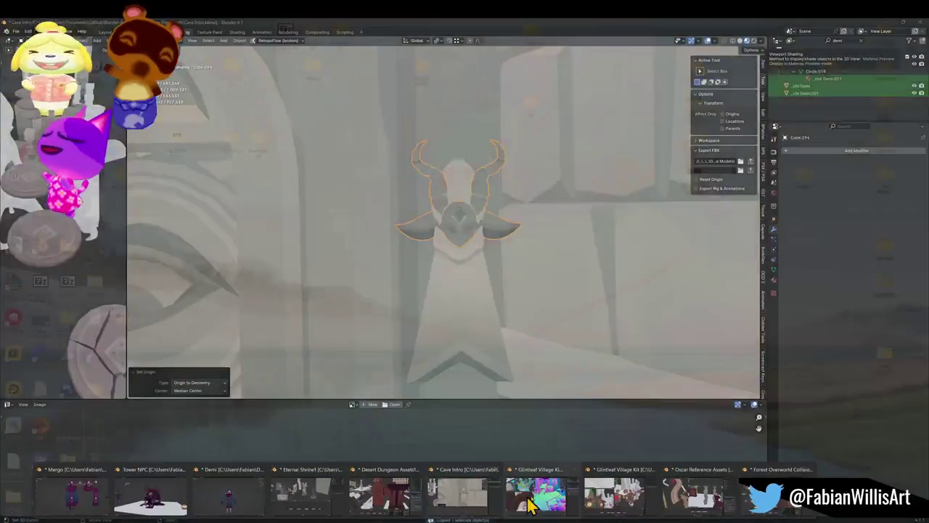
# - In Blender, select the tree platform and apply its rotation and scale
pyautogui.click(545, 506)
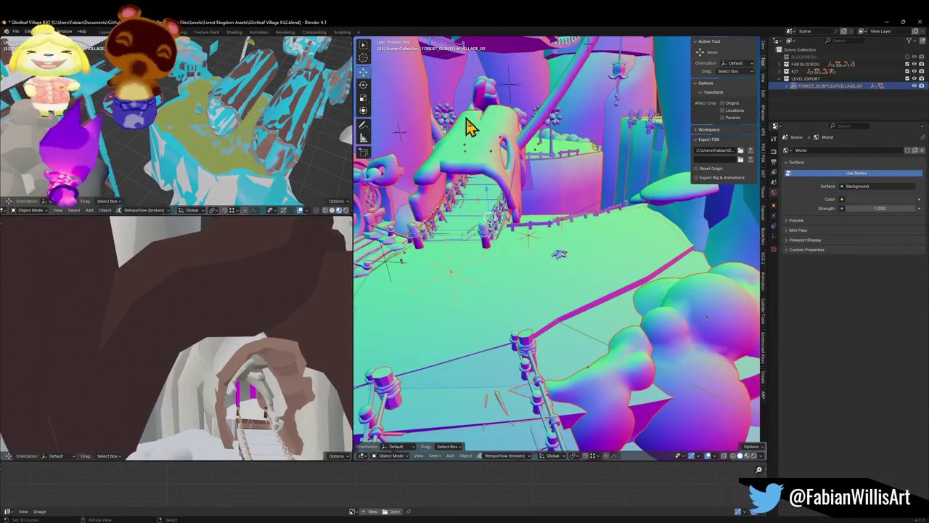
pyautogui.hotkey('shift', '`')
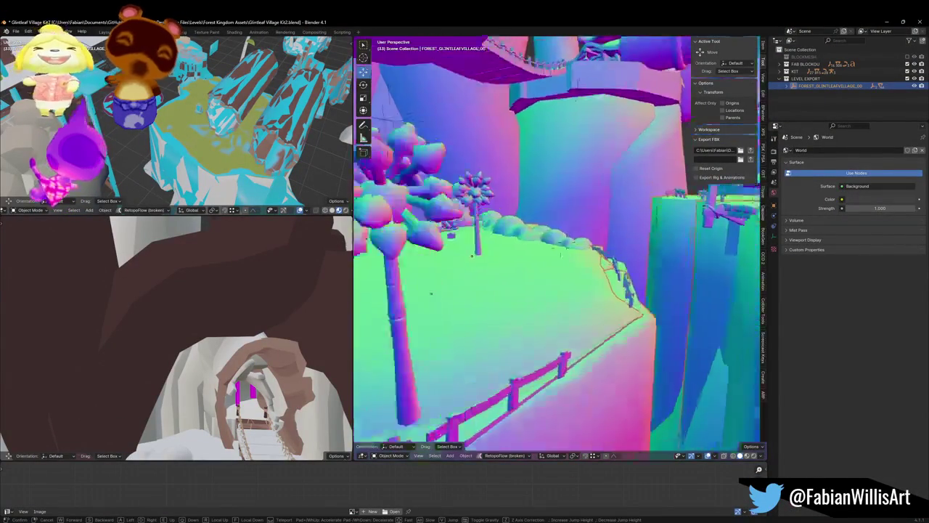
pyautogui.click(535, 332)
pyautogui.click(556, 341)
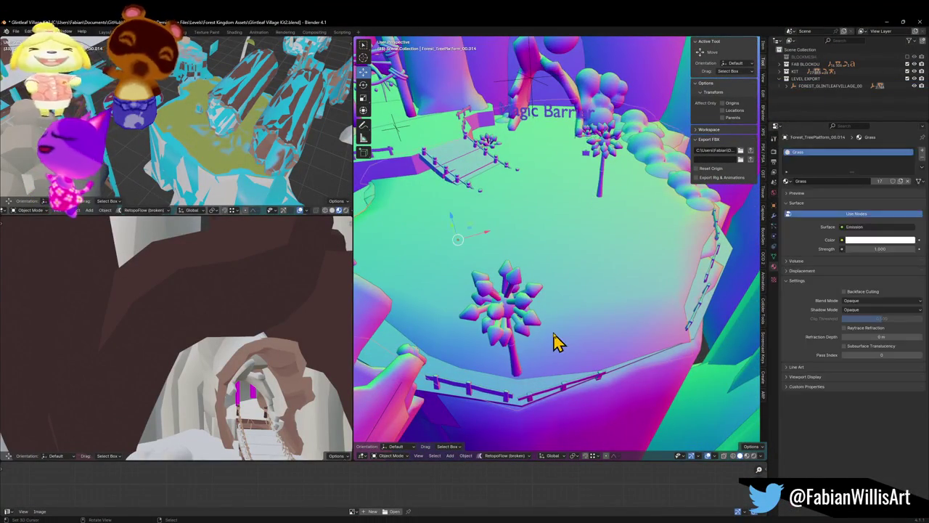
pyautogui.hotkey('alt', 's')
pyautogui.hotkey('ctrl', 'a')
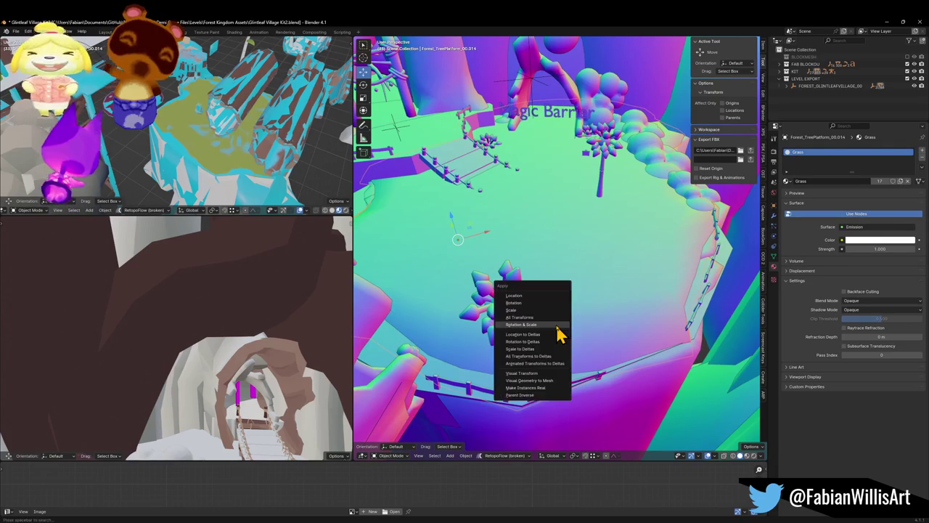
pyautogui.click(556, 326)
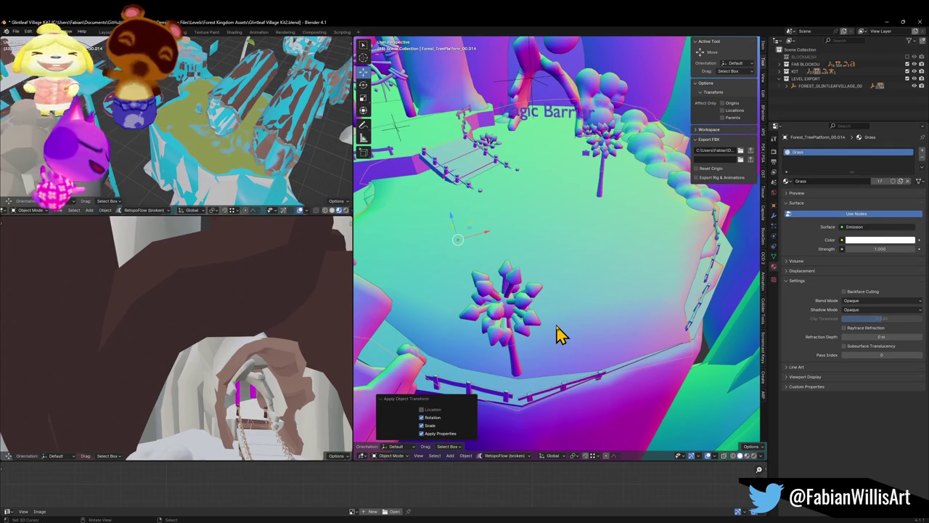
pyautogui.click(557, 331)
pyautogui.press('KP_Decimal')
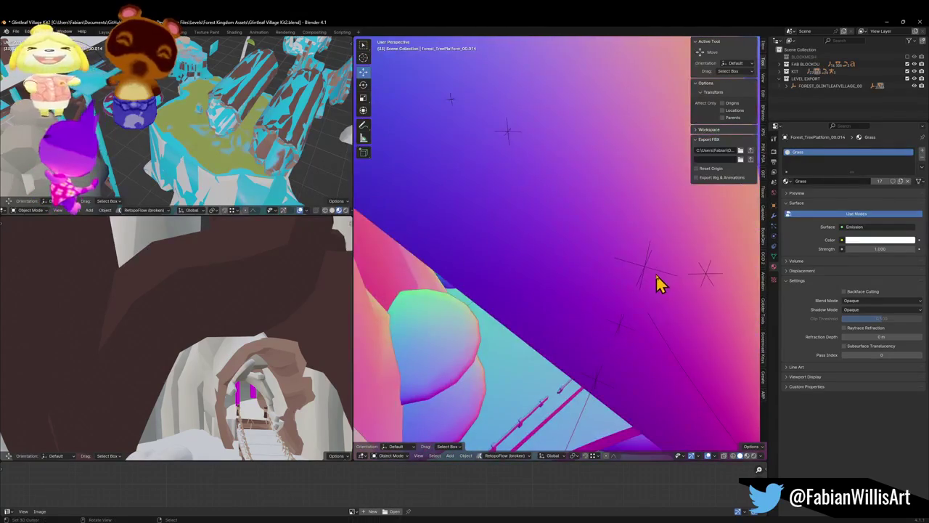
# - Rename the platform object to 'Grass floor'
pyautogui.scroll(-10, 639, 290)
pyautogui.press('F2')
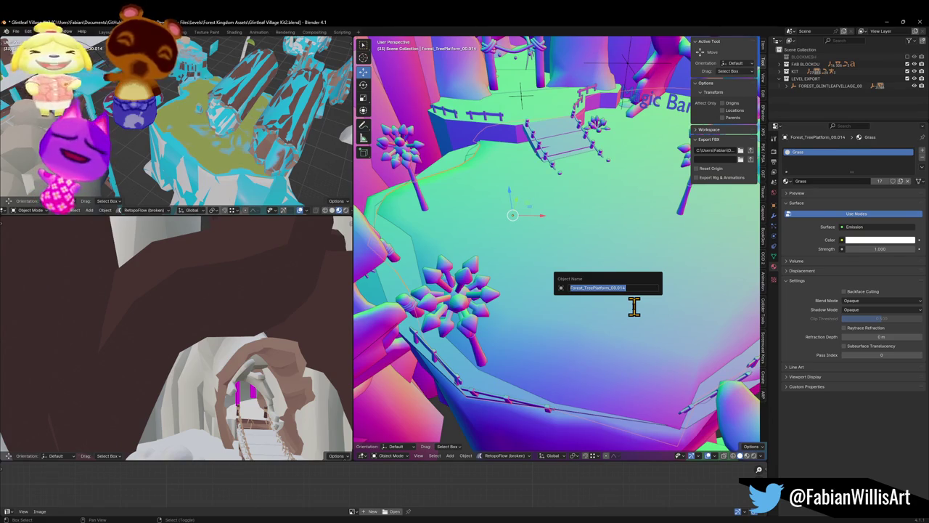
pyautogui.write('Gras')
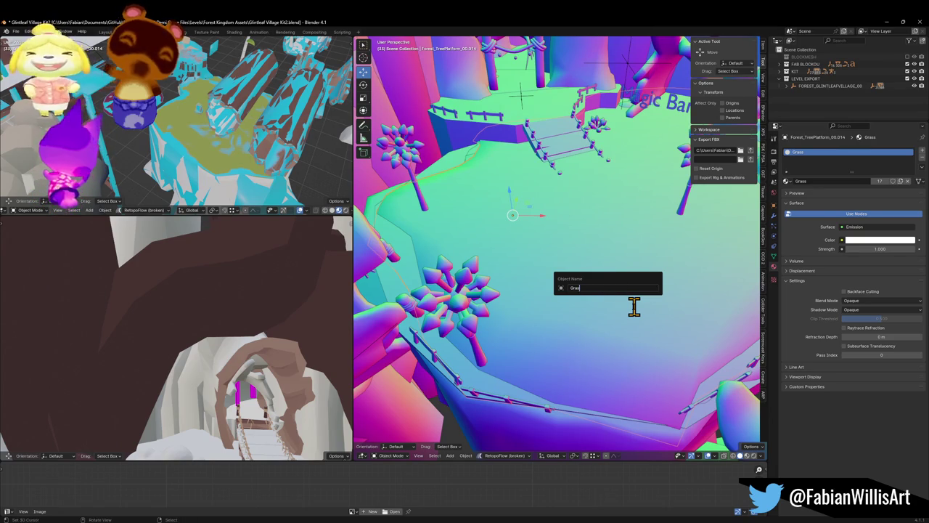
pyautogui.write('or')
pyautogui.press('Return')
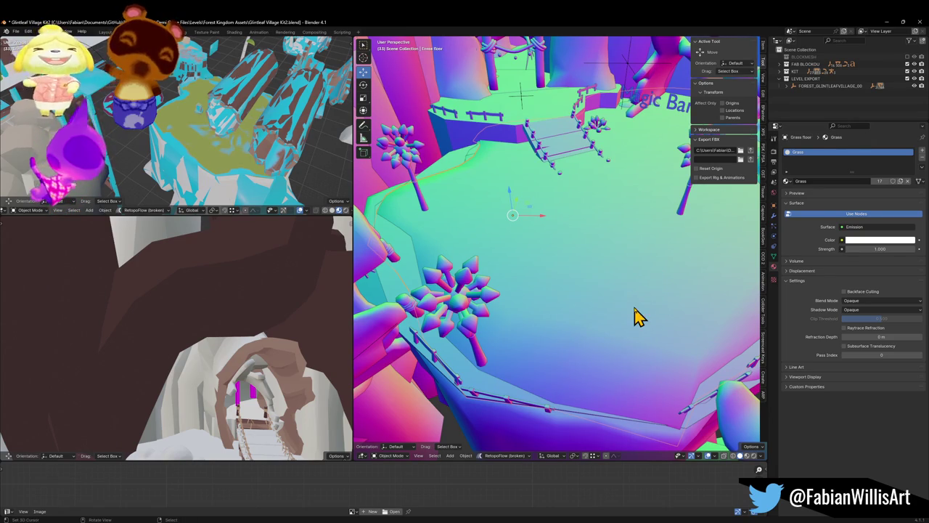
# - Select the level's export collection and re-export it as FBX
pyautogui.hotkey('shift', '`')
pyautogui.click(641, 217)
pyautogui.click(583, 242)
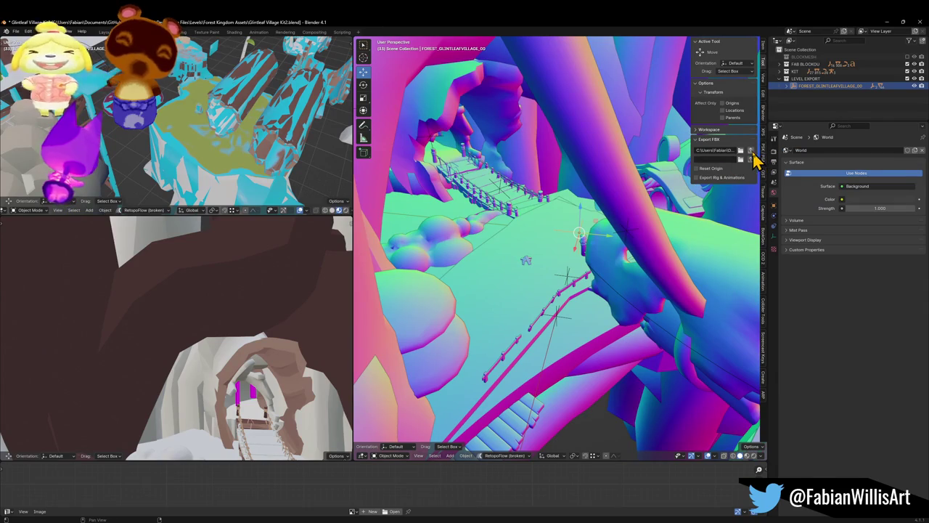
pyautogui.click(752, 152)
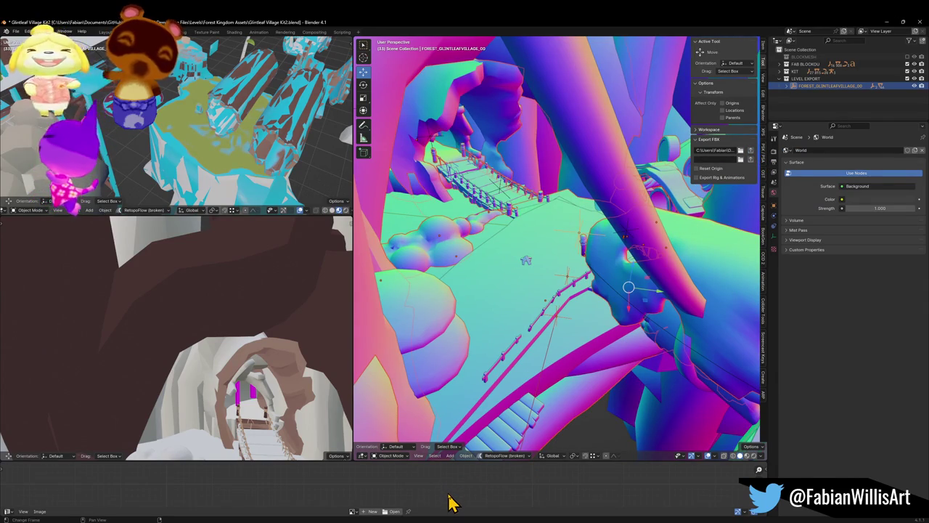
pyautogui.moveTo(450, 519)
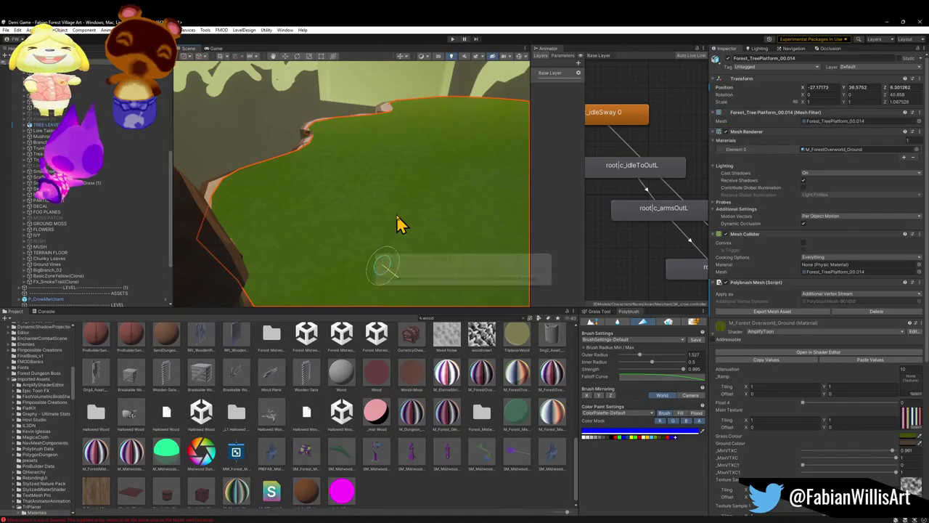
pyautogui.click(353, 263)
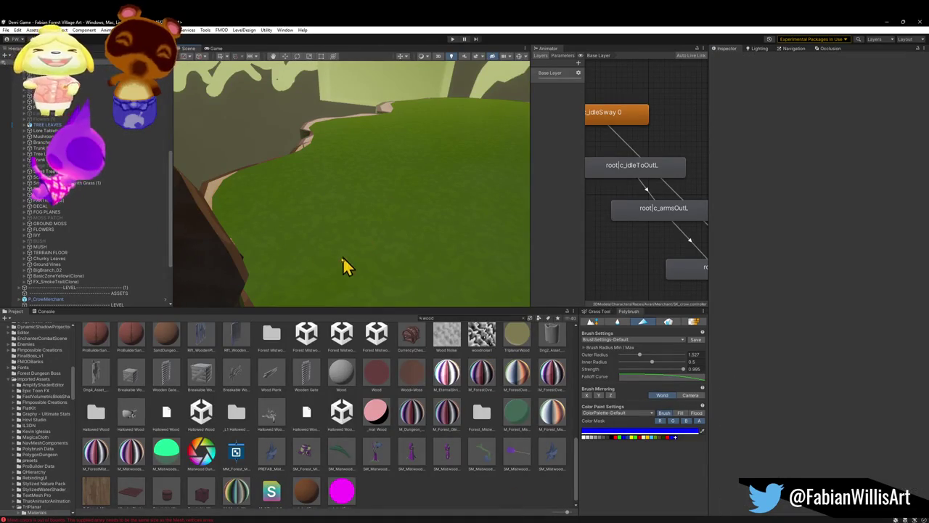
# - Select the re-imported Grass floor mesh and look down over its grass top for painting
pyautogui.click(323, 259)
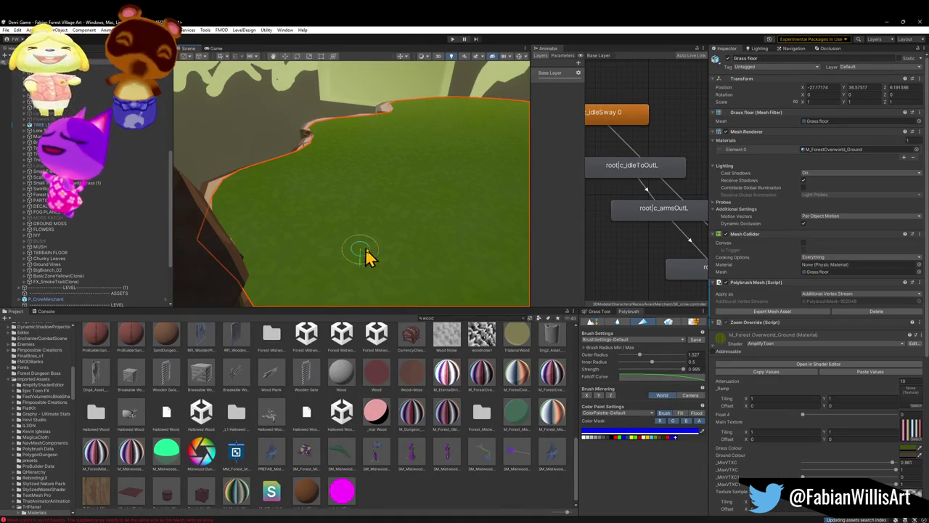
pyautogui.moveTo(369, 254)
pyautogui.mouseDown()
pyautogui.moveTo(394, 284)
pyautogui.moveTo(368, 270)
pyautogui.moveTo(259, 264)
pyautogui.moveTo(317, 276)
pyautogui.moveTo(448, 256)
pyautogui.moveTo(448, 235)
pyautogui.moveTo(475, 256)
pyautogui.moveTo(437, 265)
pyautogui.moveTo(417, 297)
pyautogui.moveTo(387, 266)
pyautogui.moveTo(392, 278)
pyautogui.mouseUp()
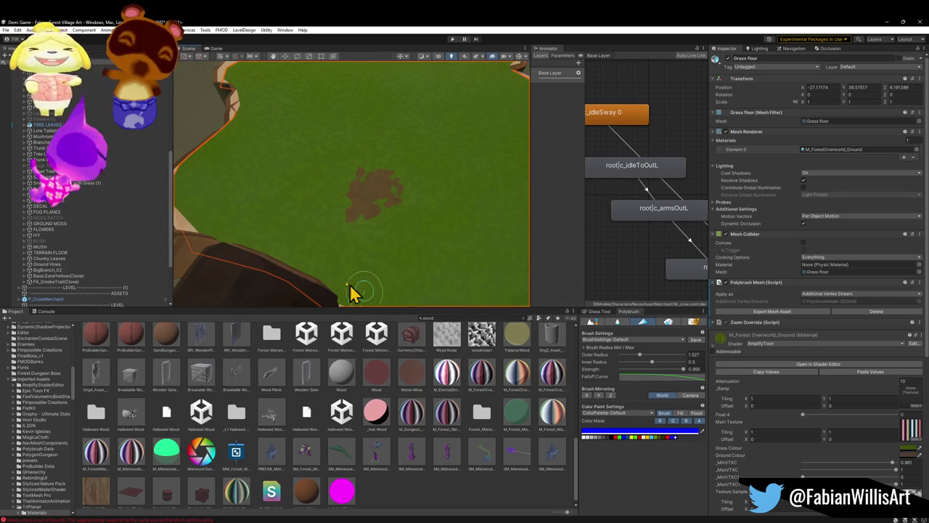
pyautogui.moveTo(398, 232); pyautogui.dragTo(377, 180)
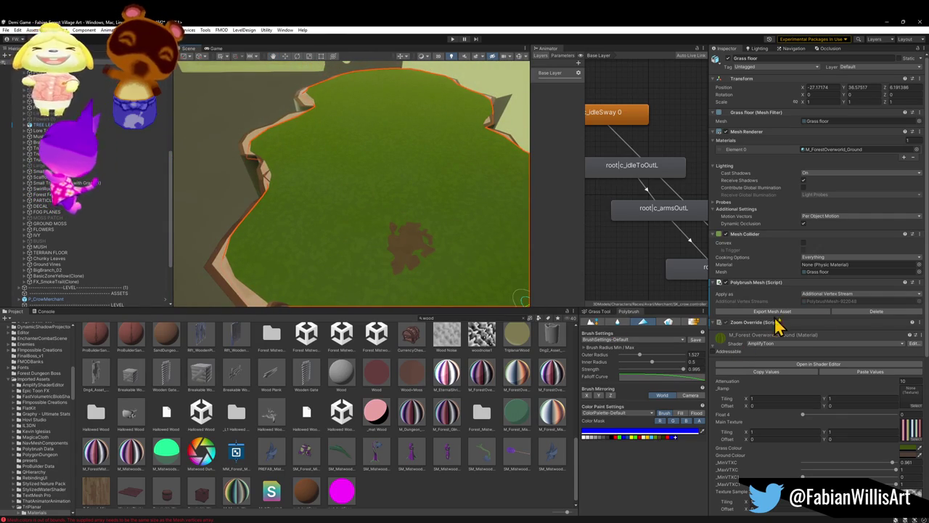
# - Trial-scatter and erase grass clusters, then return to colour painting at strength about 0.207
pyautogui.click(688, 323)
pyautogui.moveTo(332, 272)
pyautogui.mouseDown()
pyautogui.moveTo(384, 259)
pyautogui.moveTo(369, 264)
pyautogui.mouseUp()
pyautogui.moveTo(359, 223)
pyautogui.mouseDown()
pyautogui.moveTo(301, 243)
pyautogui.moveTo(348, 266)
pyautogui.moveTo(460, 290)
pyautogui.moveTo(450, 285)
pyautogui.mouseUp()
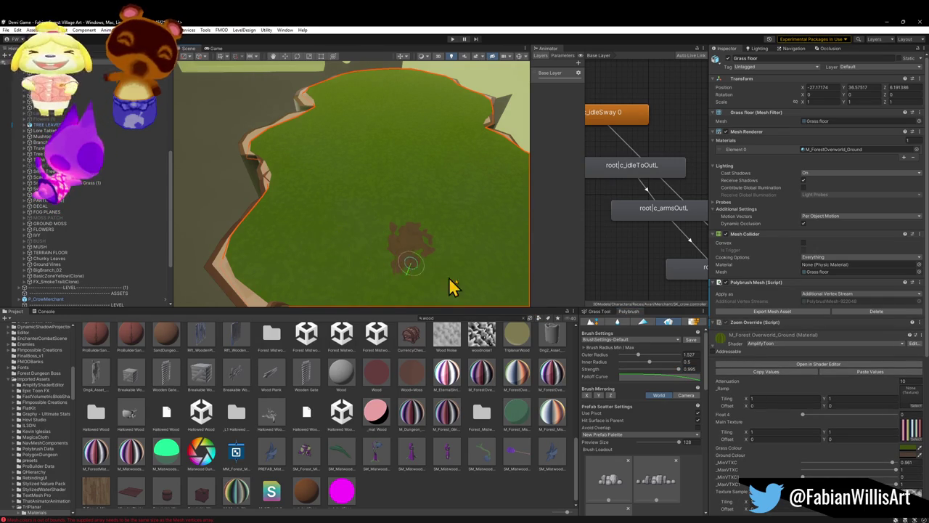
pyautogui.click(666, 322)
pyautogui.moveTo(682, 370); pyautogui.dragTo(634, 370)
# - Paint brown dirt streaks across the Grass floor, then deselect it
pyautogui.moveTo(400, 269)
pyautogui.mouseDown()
pyautogui.moveTo(400, 290)
pyautogui.moveTo(352, 233)
pyautogui.moveTo(365, 232)
pyautogui.moveTo(373, 166)
pyautogui.moveTo(346, 102)
pyautogui.moveTo(373, 149)
pyautogui.moveTo(384, 213)
pyautogui.moveTo(378, 235)
pyautogui.mouseUp()
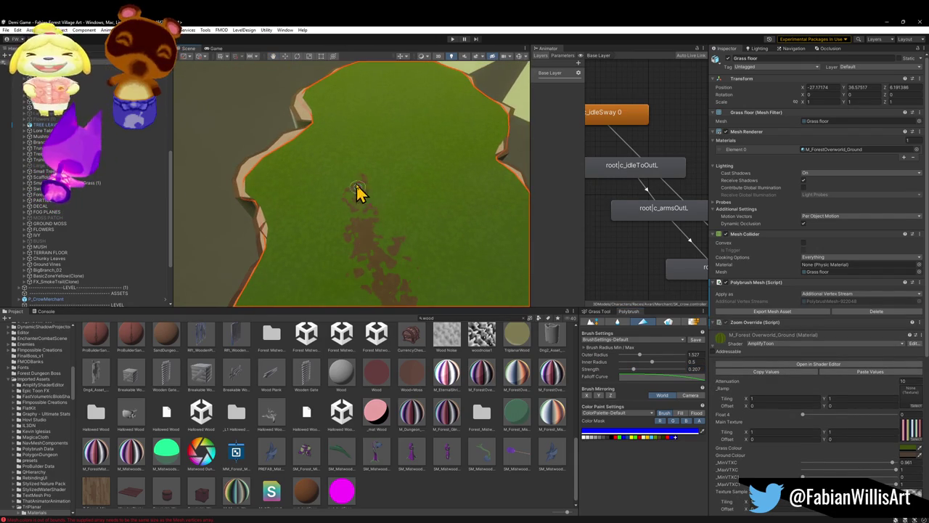
pyautogui.moveTo(357, 187); pyautogui.dragTo(325, 155)
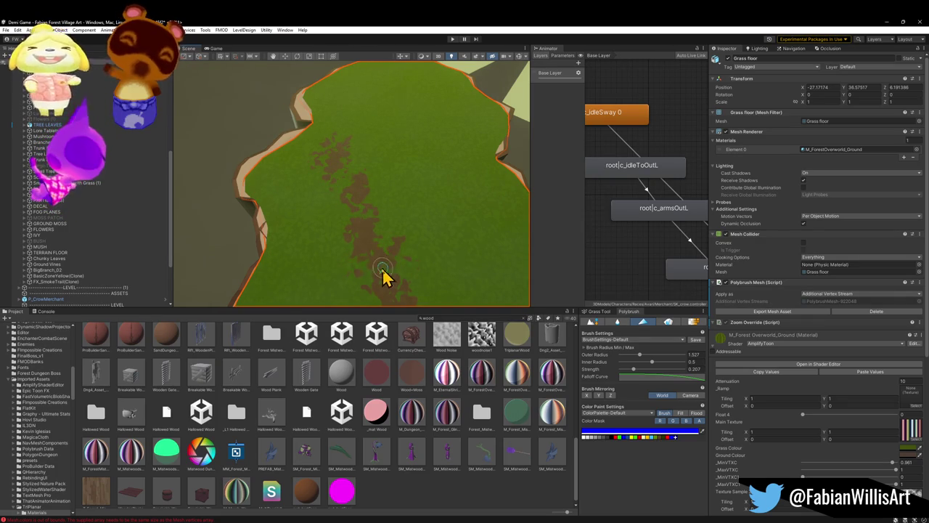
pyautogui.moveTo(377, 290)
pyautogui.mouseDown()
pyautogui.moveTo(413, 239)
pyautogui.moveTo(404, 222)
pyautogui.mouseUp()
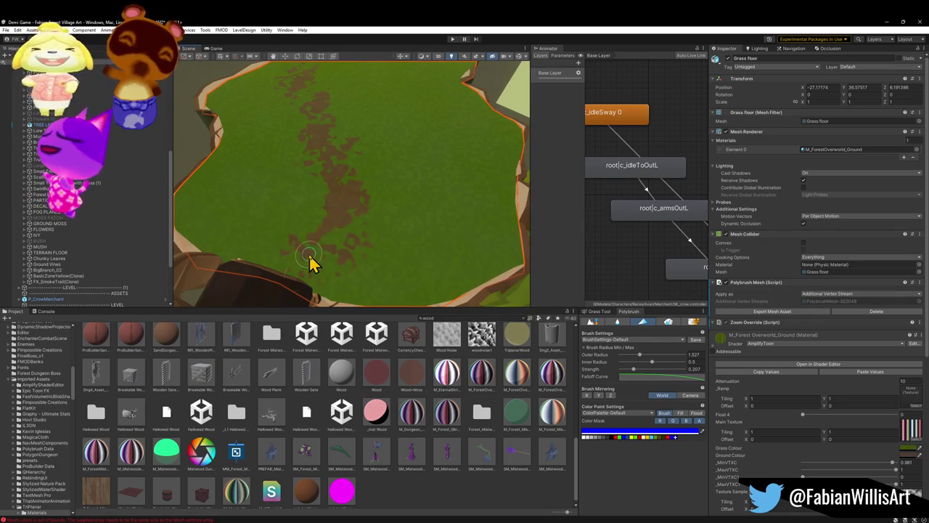
pyautogui.moveTo(290, 271)
pyautogui.mouseDown()
pyautogui.moveTo(296, 276)
pyautogui.moveTo(305, 245)
pyautogui.moveTo(340, 197)
pyautogui.moveTo(315, 161)
pyautogui.mouseUp()
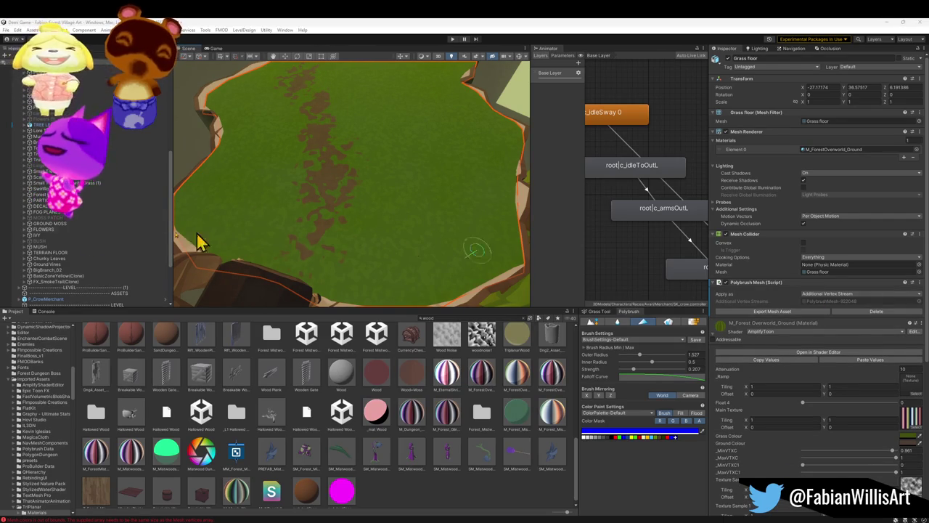
pyautogui.moveTo(429, 220)
pyautogui.mouseDown()
pyautogui.moveTo(347, 178)
pyautogui.moveTo(363, 196)
pyautogui.moveTo(384, 144)
pyautogui.moveTo(367, 163)
pyautogui.mouseUp()
pyautogui.scroll(5, 72, 218)
pyautogui.moveTo(436, 235)
pyautogui.mouseDown()
pyautogui.moveTo(385, 221)
pyautogui.moveTo(397, 234)
pyautogui.moveTo(396, 273)
pyautogui.mouseUp()
pyautogui.click(435, 492)
pyautogui.moveTo(450, 247)
pyautogui.mouseDown()
pyautogui.moveTo(428, 203)
pyautogui.moveTo(385, 185)
pyautogui.moveTo(317, 176)
pyautogui.moveTo(146, 193)
pyautogui.moveTo(151, 211)
pyautogui.moveTo(108, 223)
pyautogui.moveTo(423, 205)
pyautogui.moveTo(423, 180)
pyautogui.moveTo(394, 175)
pyautogui.moveTo(413, 181)
pyautogui.moveTo(363, 261)
pyautogui.mouseUp()
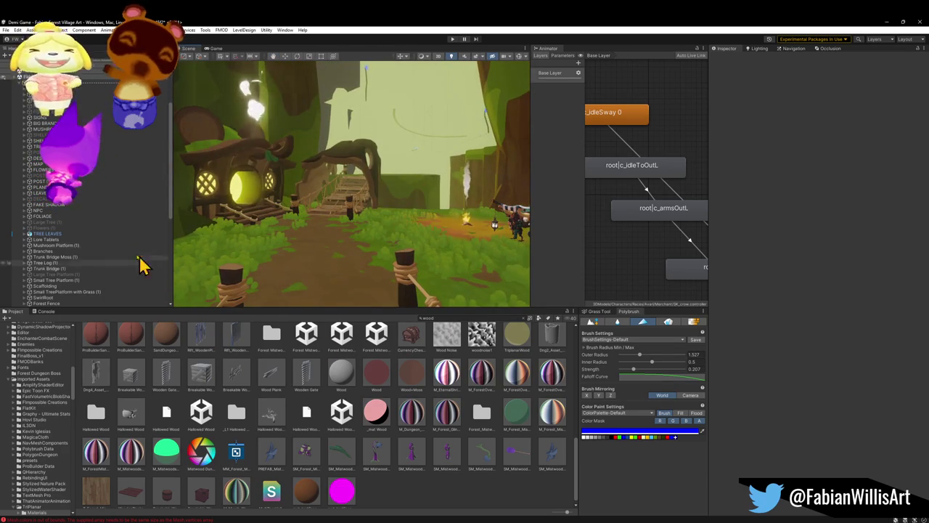
# - Expand PARTICLES > Godrays, then select and frame IL3DN_GodRays (2)
pyautogui.click(117, 240)
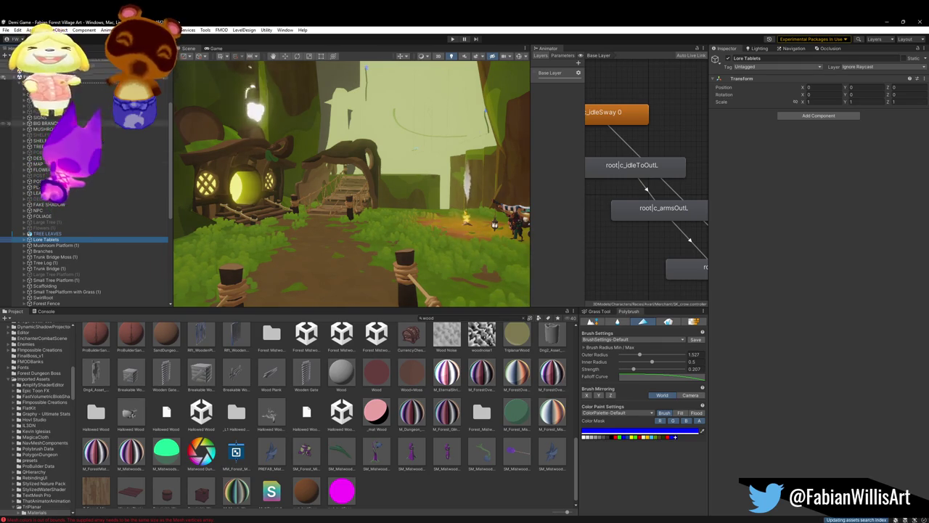
pyautogui.scroll(5, 40, 239)
pyautogui.scroll(-8, 40, 240)
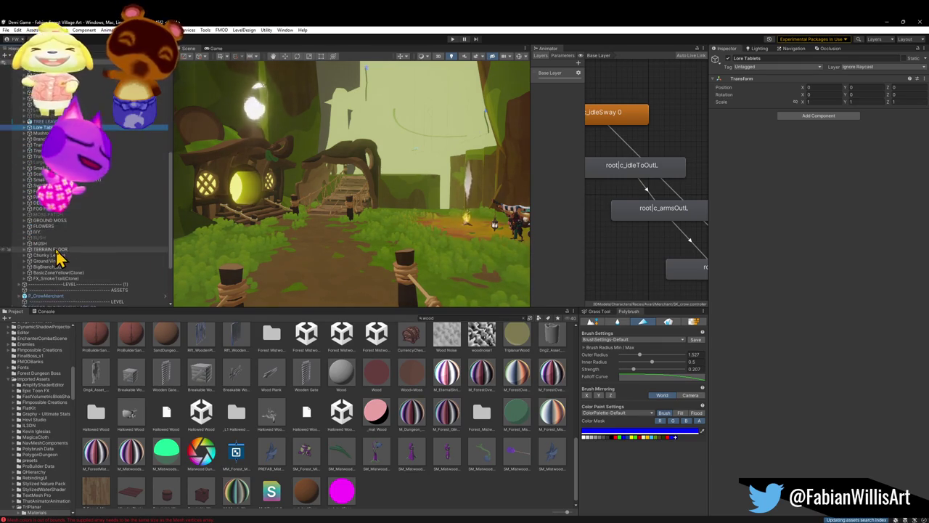
pyautogui.click(24, 197)
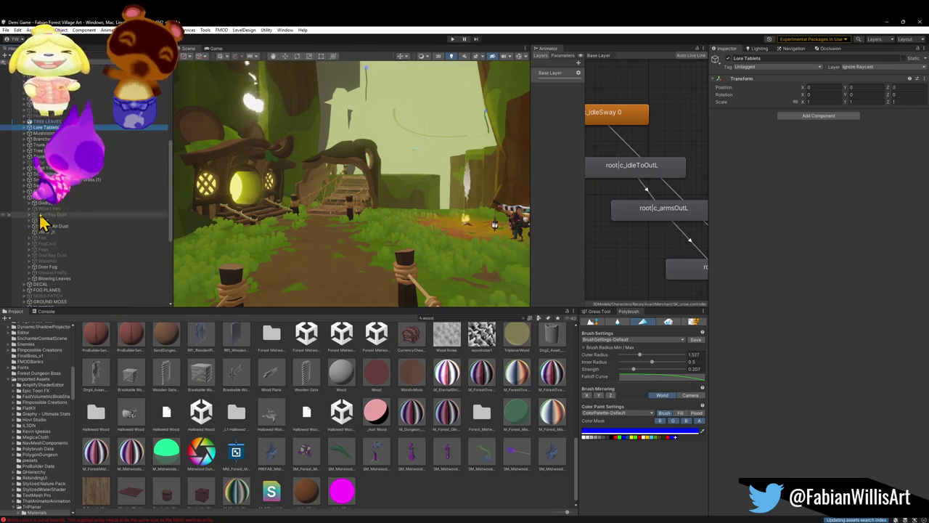
pyautogui.click(30, 203)
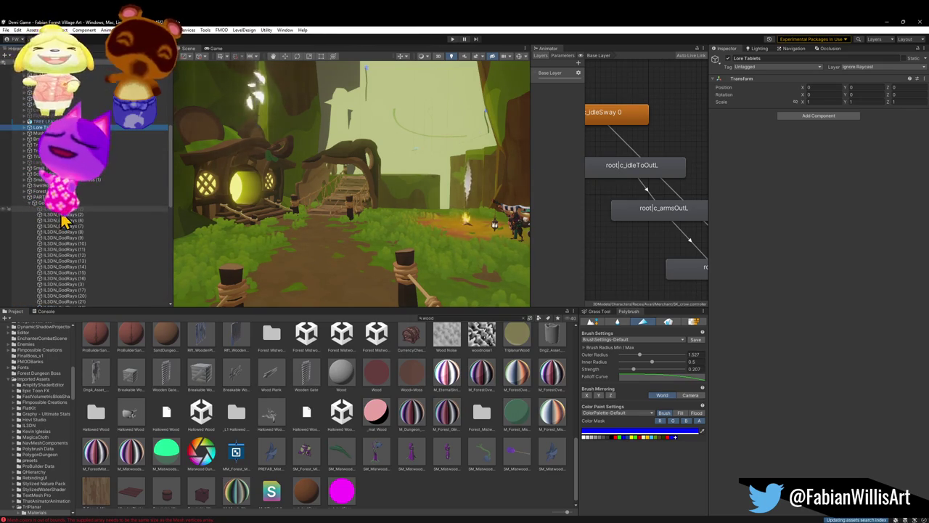
pyautogui.click(66, 215)
pyautogui.hotkey('ctrl', 'shift', 'f')
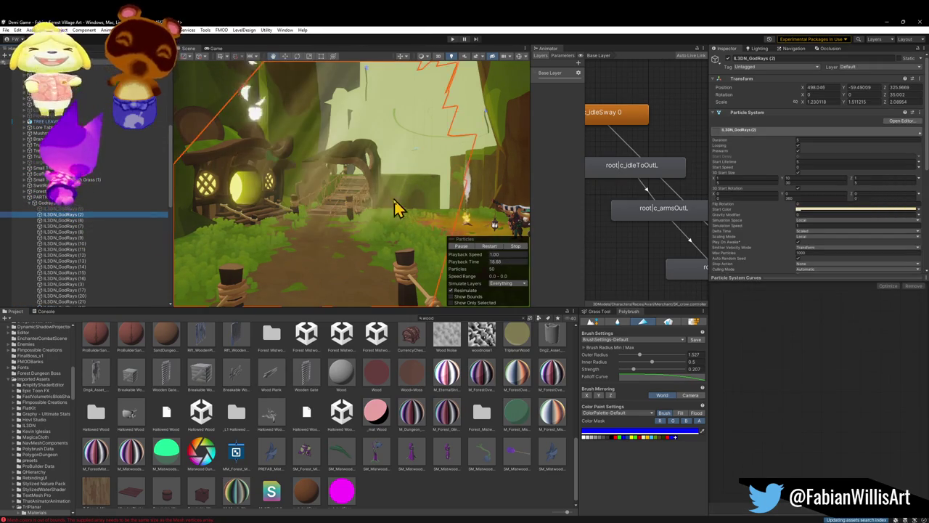
# - Raise the god-ray beam higher above the platform and duplicate it
pyautogui.scroll(2, 387, 230)
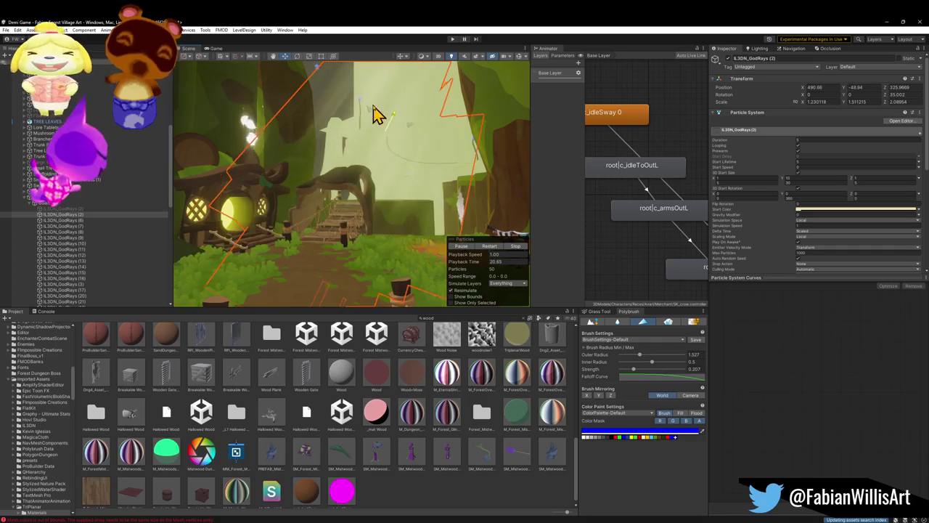
pyautogui.moveTo(352, 201)
pyautogui.mouseDown()
pyautogui.moveTo(349, 104)
pyautogui.moveTo(342, 145)
pyautogui.moveTo(348, 76)
pyautogui.moveTo(350, 87)
pyautogui.mouseUp()
pyautogui.moveTo(376, 174)
pyautogui.mouseDown()
pyautogui.moveTo(365, 145)
pyautogui.moveTo(379, 169)
pyautogui.moveTo(359, 155)
pyautogui.moveTo(293, 159)
pyautogui.moveTo(402, 167)
pyautogui.moveTo(481, 155)
pyautogui.moveTo(421, 165)
pyautogui.moveTo(394, 208)
pyautogui.moveTo(405, 182)
pyautogui.moveTo(400, 145)
pyautogui.mouseUp()
pyautogui.hotkey('ctrl', 'd')
# - Position the new god-ray copy, duplicate it again, and place the latest copy in the canopy
pyautogui.moveTo(398, 112)
pyautogui.mouseDown()
pyautogui.moveTo(415, 87)
pyautogui.moveTo(425, 91)
pyautogui.moveTo(413, 91)
pyautogui.moveTo(409, 141)
pyautogui.moveTo(423, 125)
pyautogui.moveTo(414, 130)
pyautogui.moveTo(409, 234)
pyautogui.moveTo(448, 160)
pyautogui.mouseUp()
pyautogui.hotkey('ctrl', 'd')
pyautogui.hotkey('ctrl', 'd')
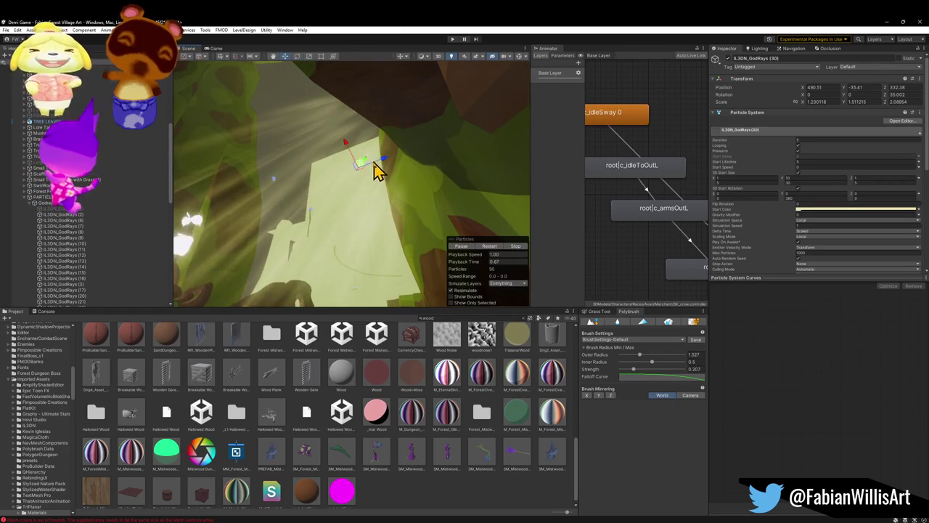
pyautogui.moveTo(363, 156)
pyautogui.mouseDown()
pyautogui.moveTo(357, 272)
pyautogui.moveTo(371, 267)
pyautogui.moveTo(374, 192)
pyautogui.mouseUp()
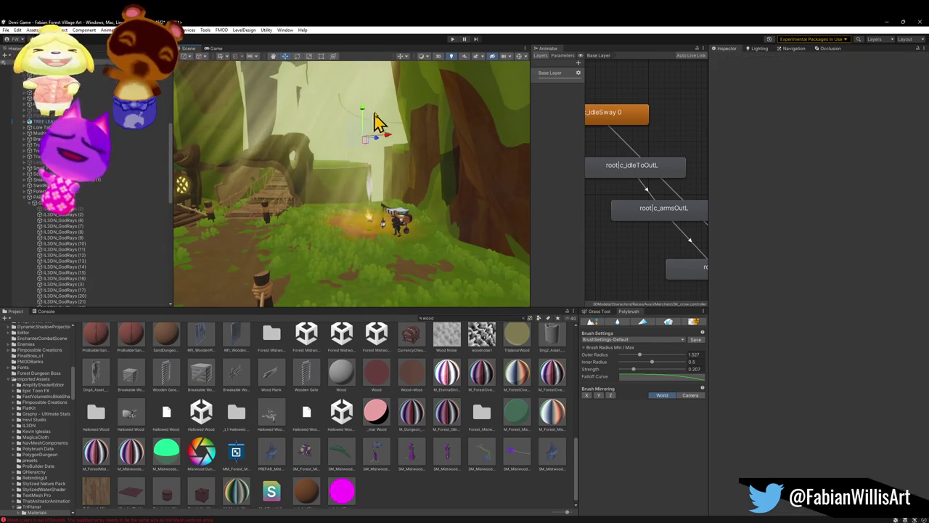
pyautogui.moveTo(355, 142); pyautogui.dragTo(377, 136)
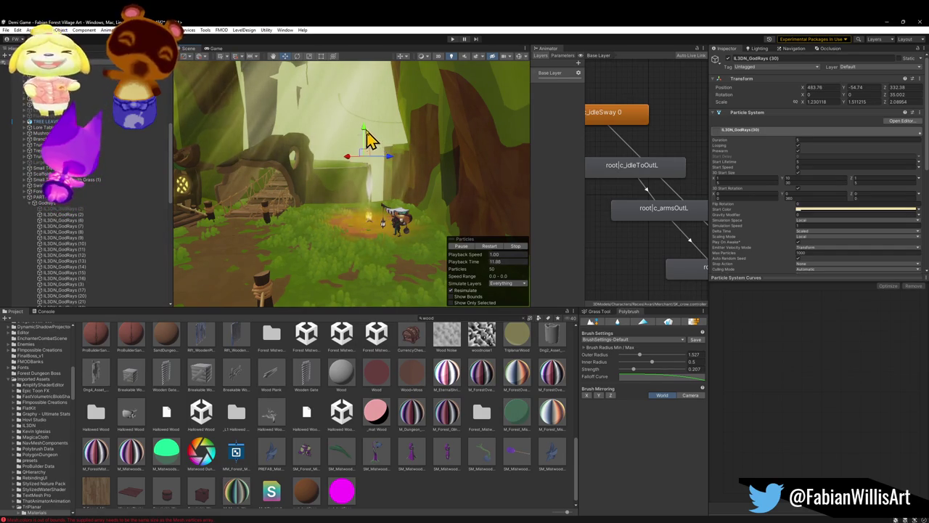
pyautogui.moveTo(365, 122)
pyautogui.mouseDown()
pyautogui.moveTo(401, 148)
pyautogui.moveTo(388, 141)
pyautogui.moveTo(396, 143)
pyautogui.moveTo(390, 168)
pyautogui.mouseUp()
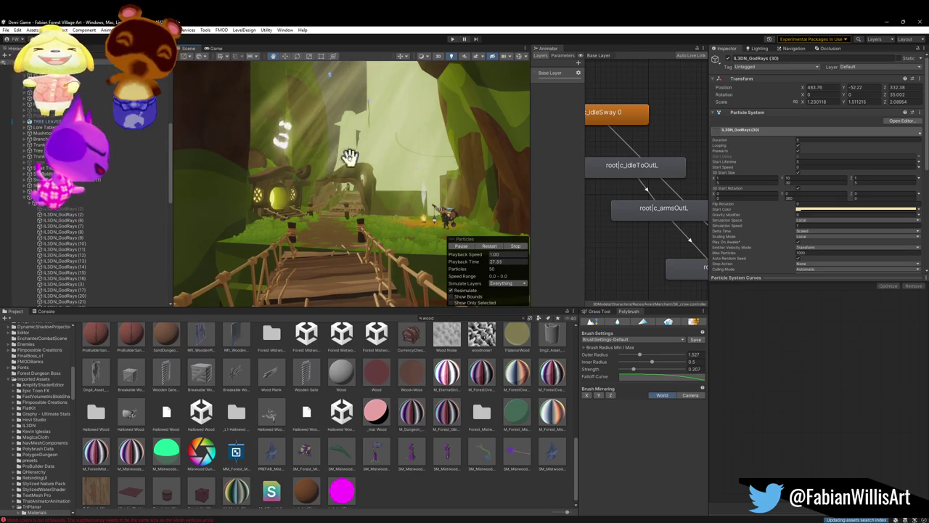
# - Select a group of god-ray beams, then collapse Godrays and expand the BlowingLeaves group
pyautogui.click(70, 215)
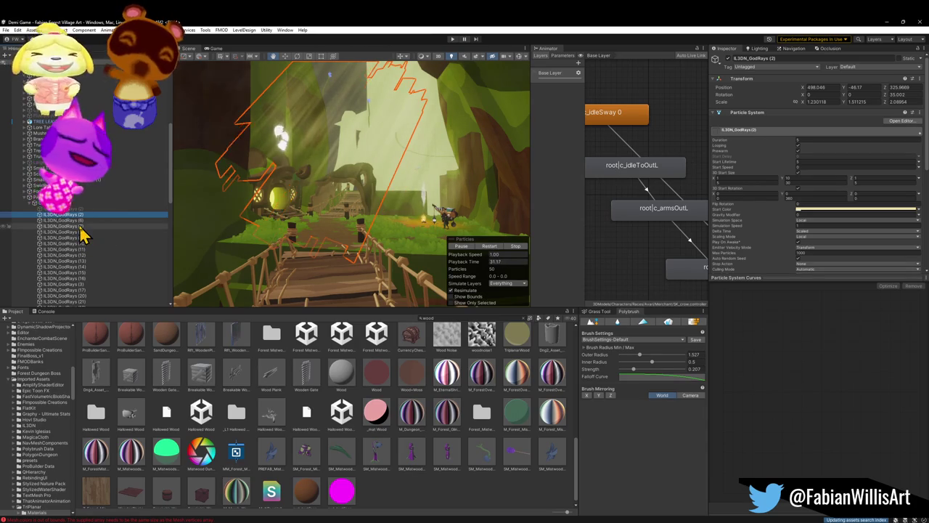
pyautogui.click(81, 222)
pyautogui.scroll(-5, 82, 229)
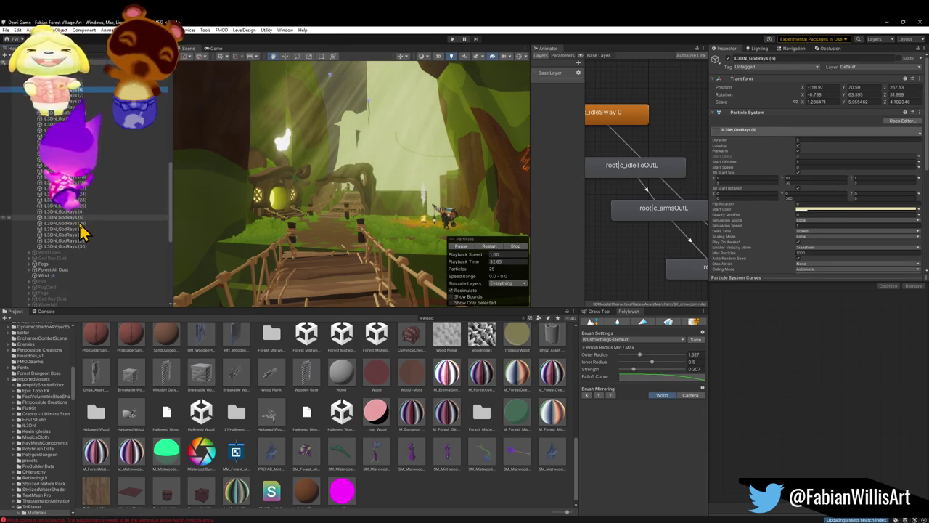
pyautogui.keyDown('shift'); pyautogui.click(86, 229); pyautogui.keyUp('shift')
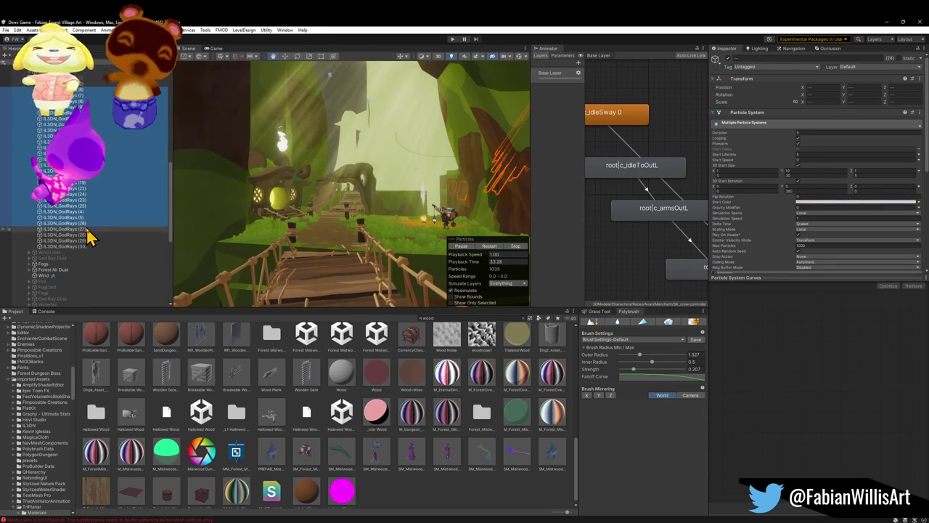
pyautogui.keyDown('shift'); pyautogui.click(87, 235); pyautogui.keyUp('shift')
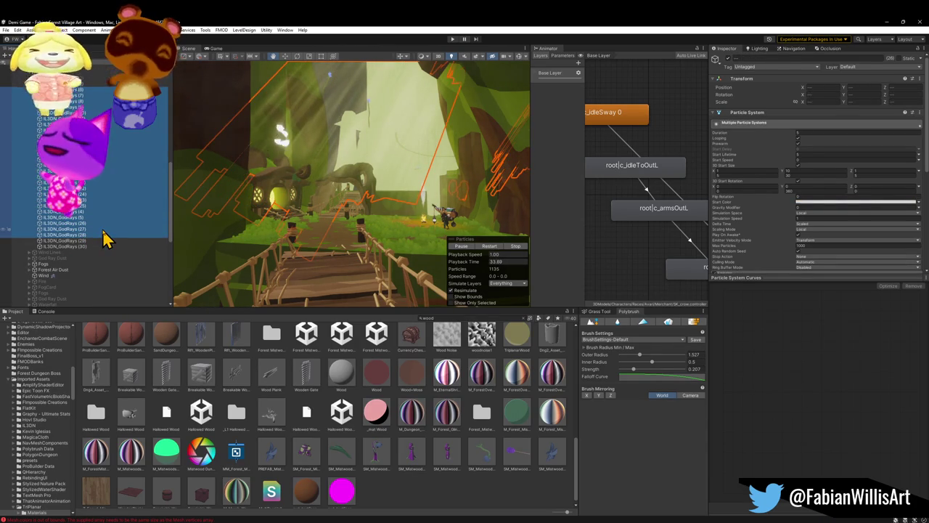
pyautogui.keyDown('shift'); pyautogui.click(100, 231); pyautogui.keyUp('shift')
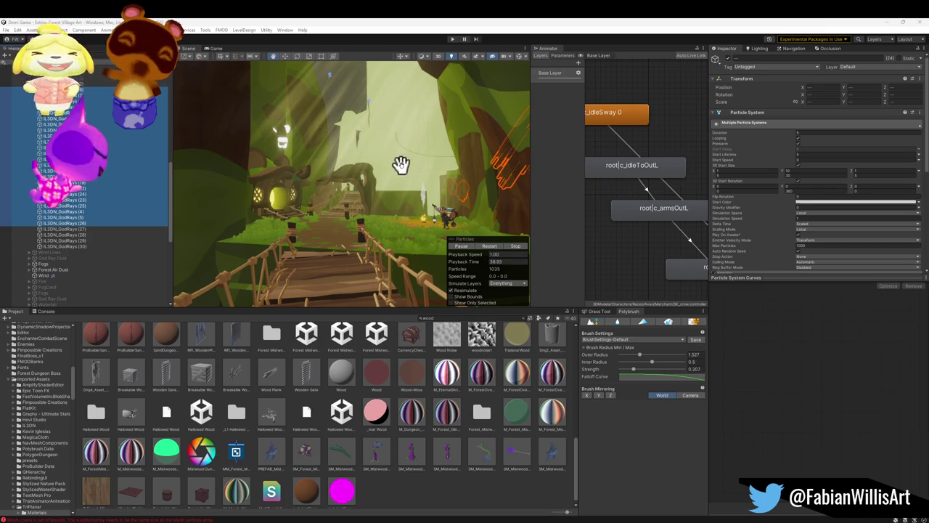
pyautogui.click(41, 181)
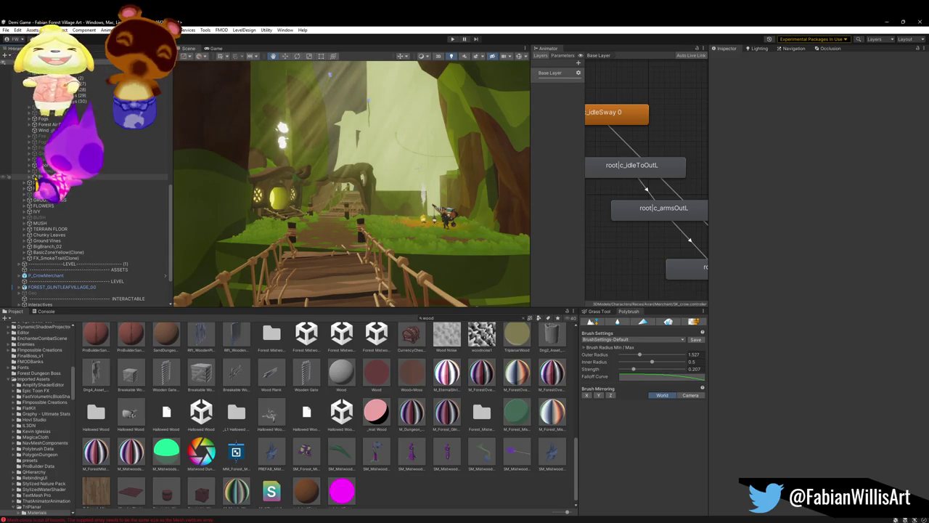
pyautogui.click(30, 177)
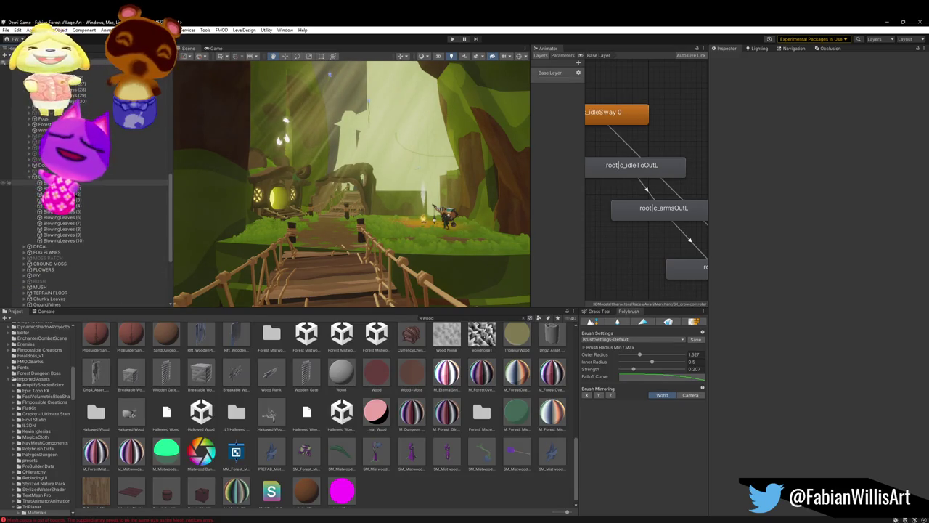
# - Select the BlowingLeaves emitter and move it higher up on its Y axis
pyautogui.click(49, 182)
pyautogui.press('w')
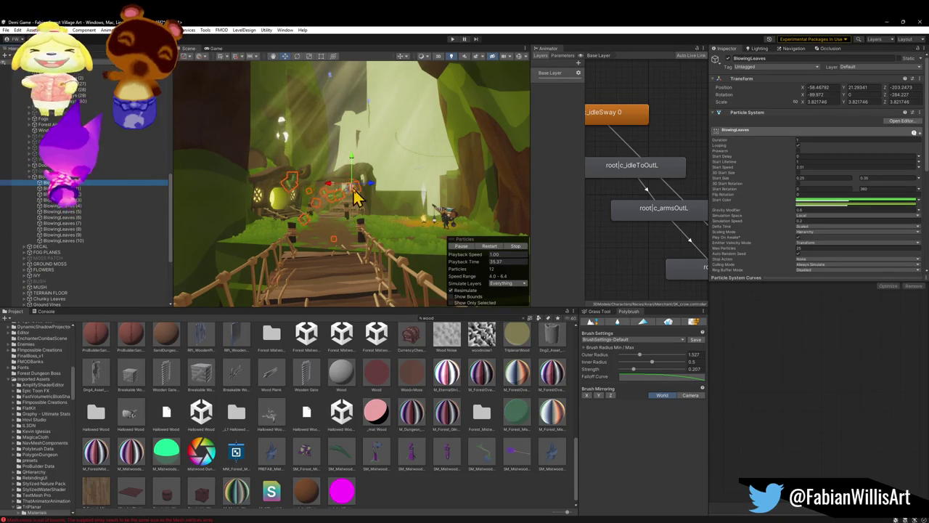
pyautogui.click(350, 155)
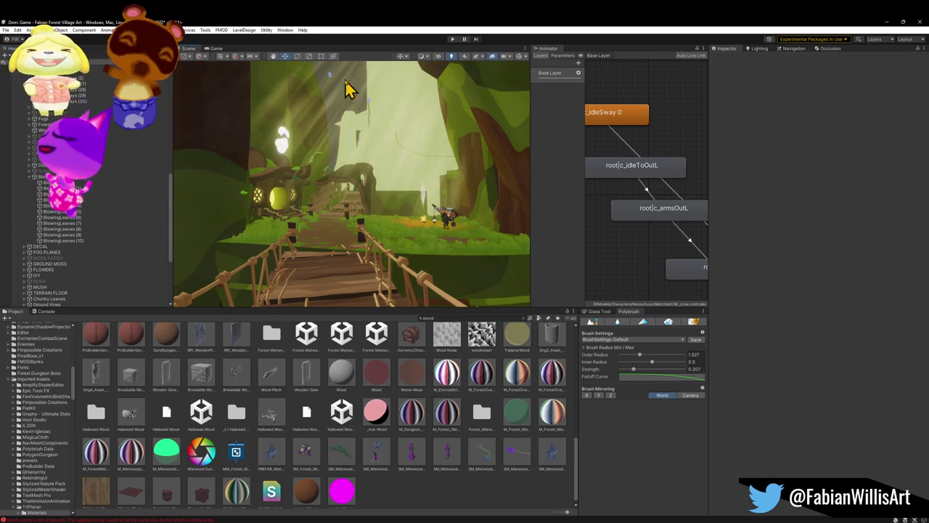
pyautogui.press('w')
pyautogui.click(342, 188)
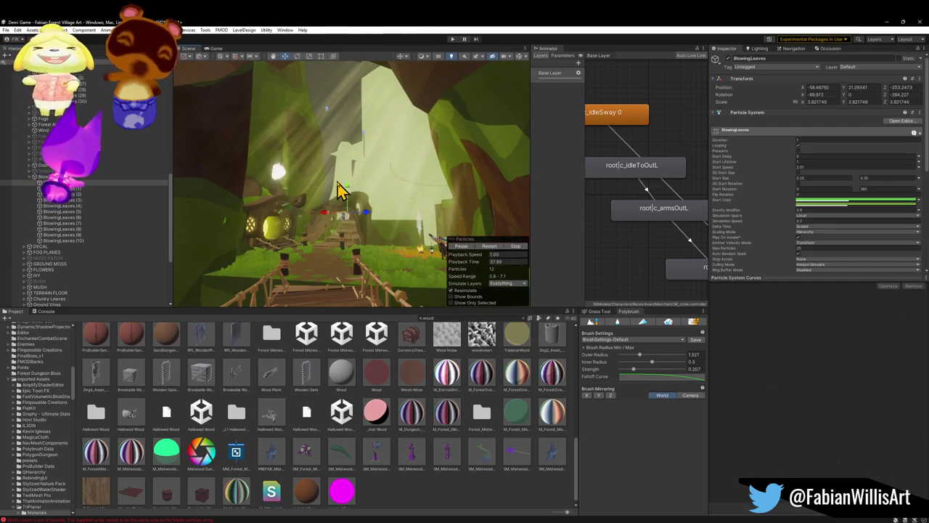
pyautogui.moveTo(344, 113); pyautogui.dragTo(348, 78)
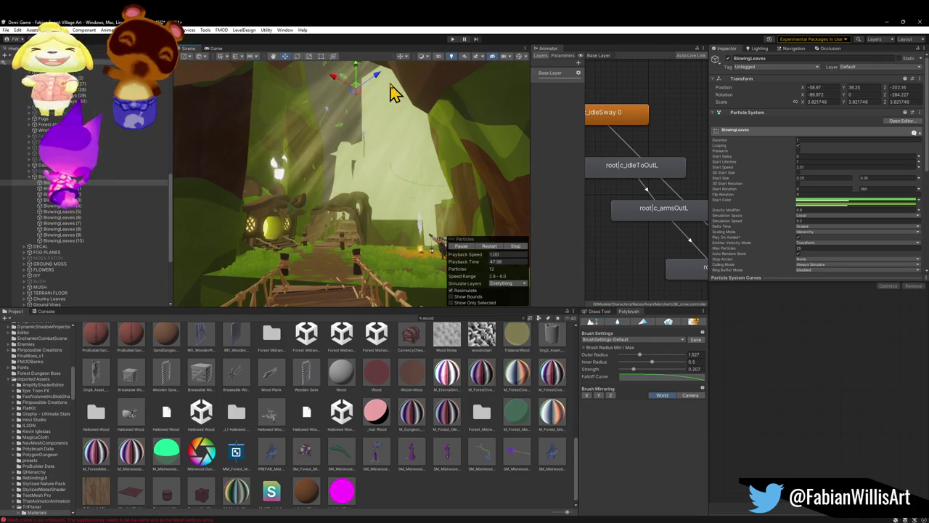
# - Delete BlowingLeaves (1) through (10) and make a single duplicate of the original
pyautogui.click(67, 191)
pyautogui.keyDown('shift'); pyautogui.click(69, 241); pyautogui.keyUp('shift')
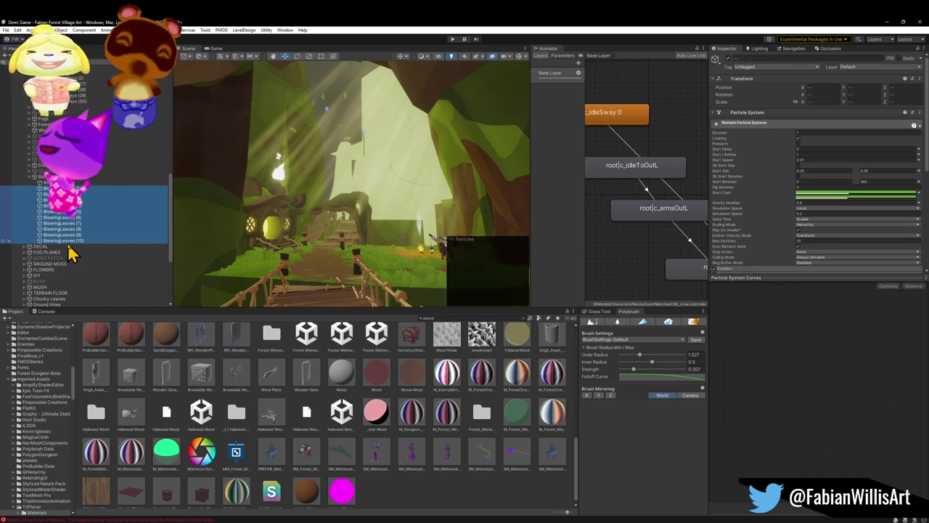
pyautogui.press('Delete')
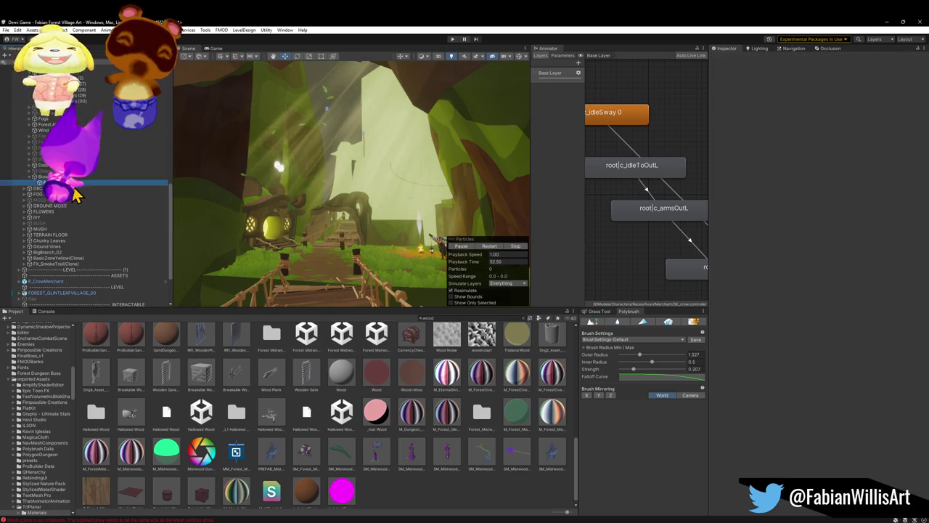
pyautogui.hotkey('ctrl', 'd')
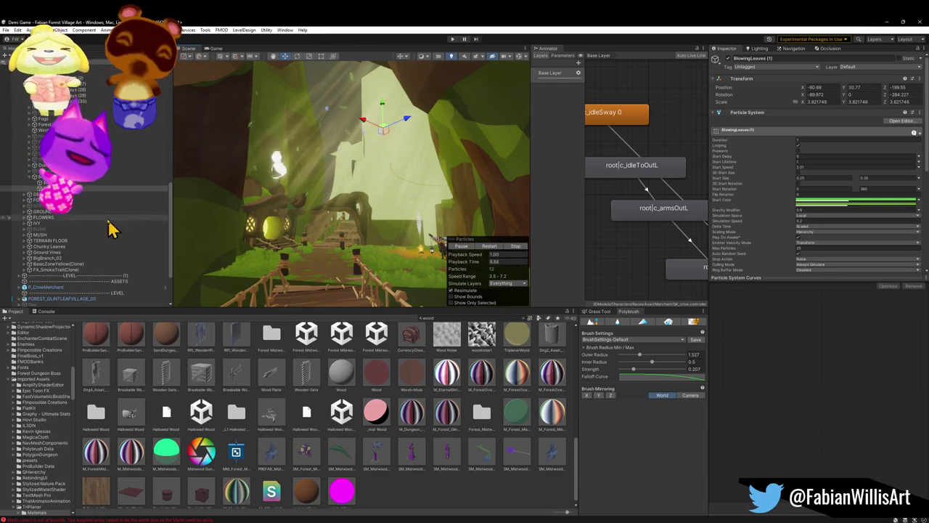
pyautogui.click(122, 182)
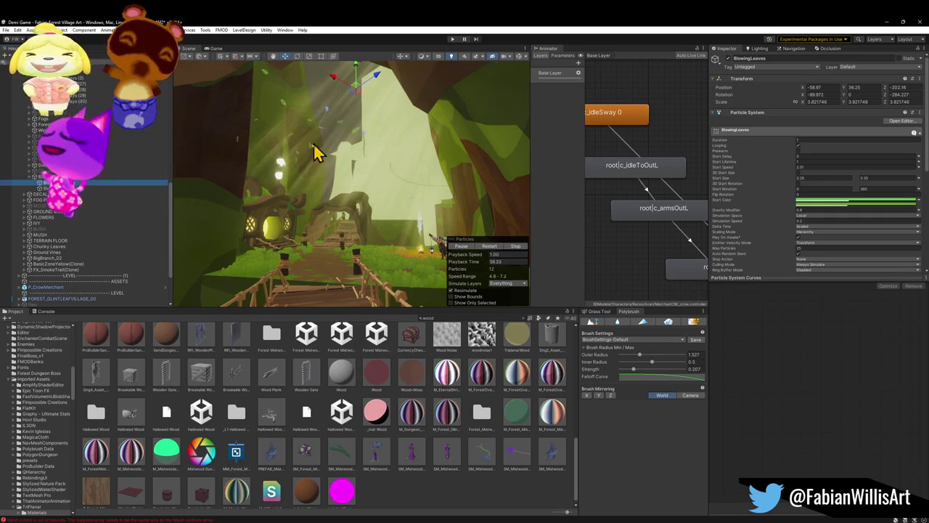
pyautogui.click(73, 188)
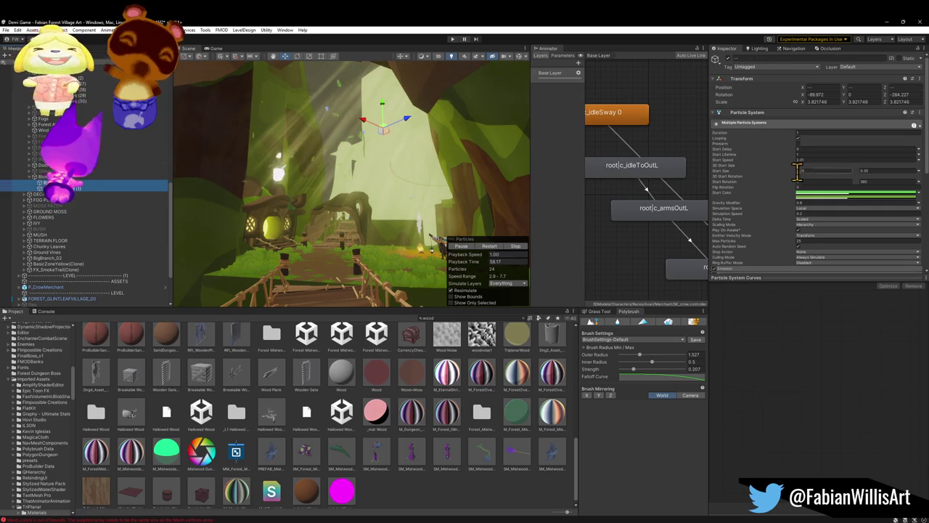
pyautogui.scroll(-5, 750, 180)
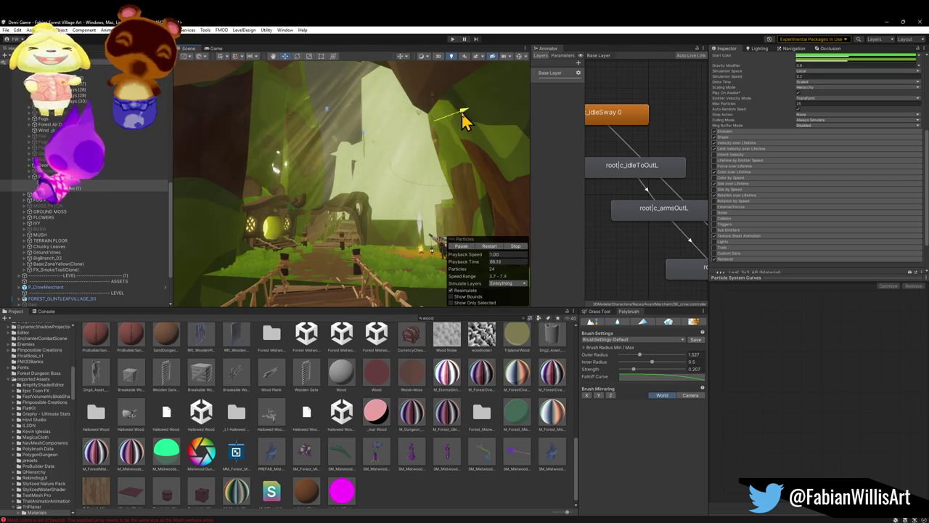
pyautogui.moveTo(380, 207); pyautogui.dragTo(378, 206)
pyautogui.moveTo(378, 201); pyautogui.dragTo(396, 192)
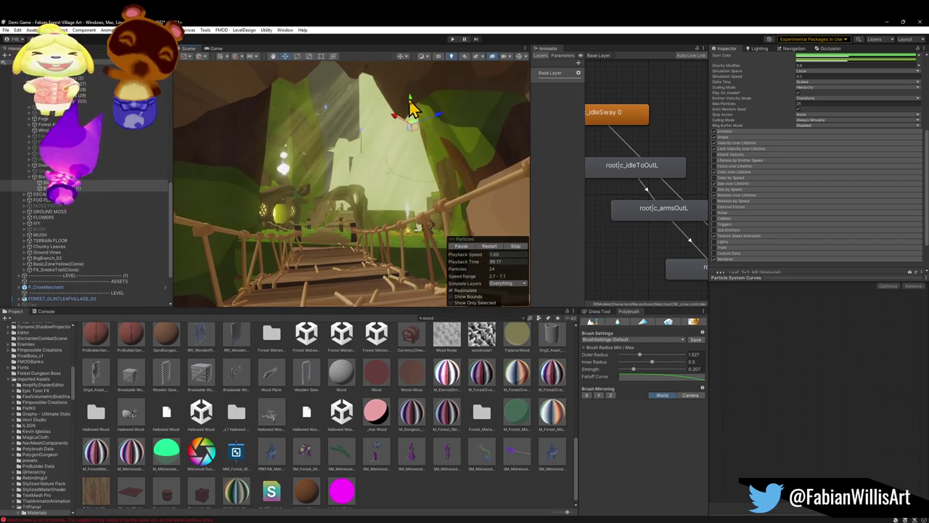
pyautogui.moveTo(413, 109)
pyautogui.mouseDown()
pyautogui.moveTo(387, 145)
pyautogui.moveTo(394, 151)
pyautogui.mouseUp()
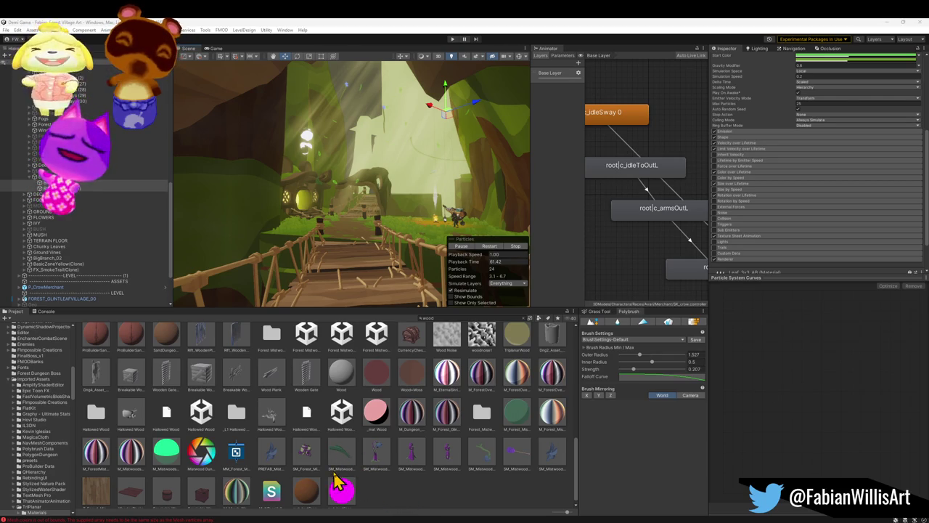
pyautogui.moveTo(342, 469)
pyautogui.mouseDown()
pyautogui.moveTo(341, 283)
pyautogui.moveTo(377, 285)
pyautogui.moveTo(390, 266)
pyautogui.moveTo(400, 240)
pyautogui.moveTo(388, 224)
pyautogui.moveTo(373, 229)
pyautogui.moveTo(458, 234)
pyautogui.moveTo(454, 223)
pyautogui.moveTo(432, 224)
pyautogui.moveTo(426, 230)
pyautogui.moveTo(455, 234)
pyautogui.moveTo(385, 231)
pyautogui.moveTo(331, 247)
pyautogui.moveTo(373, 238)
pyautogui.moveTo(372, 227)
pyautogui.moveTo(371, 238)
pyautogui.mouseUp()
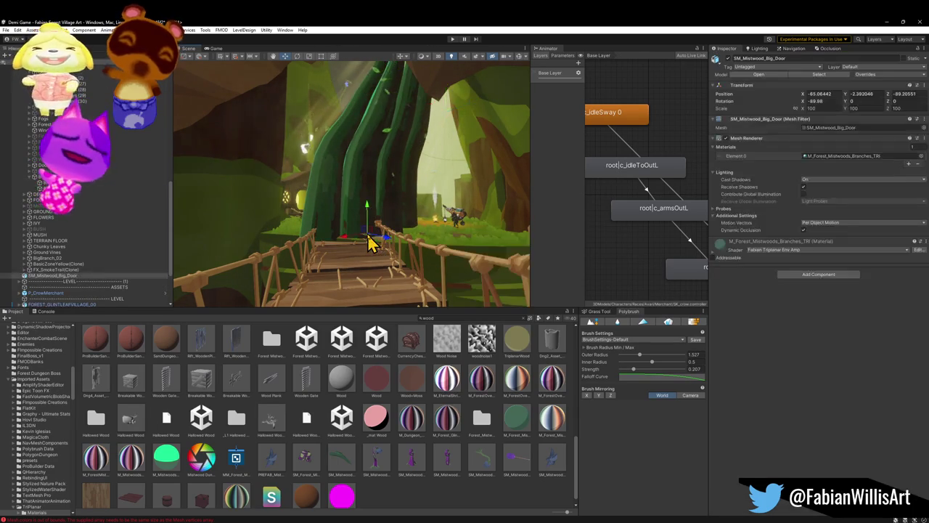
pyautogui.hotkey('ctrl', 'z')
pyautogui.click(479, 318)
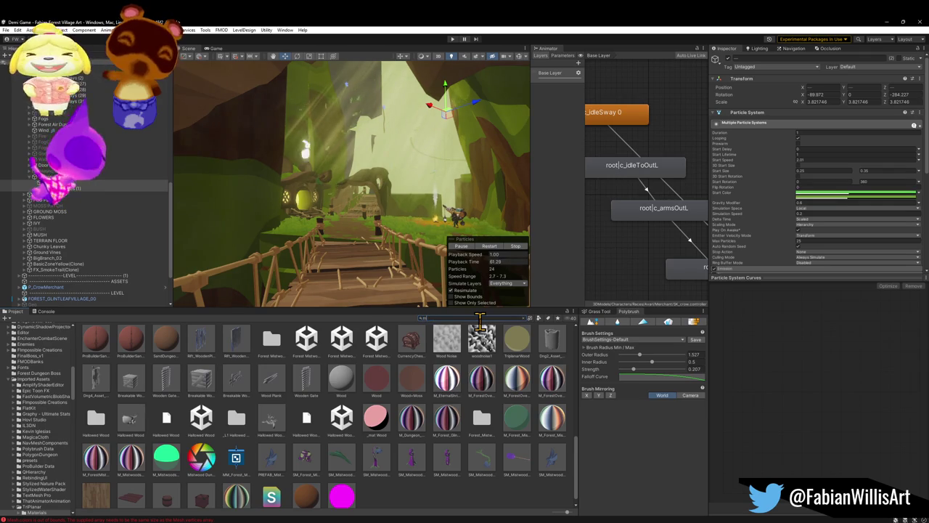
# - Filter the Project to 'mist' and try assets, placing SM_Mistwood_GrapplePlant on the bridge
pyautogui.write('mist')
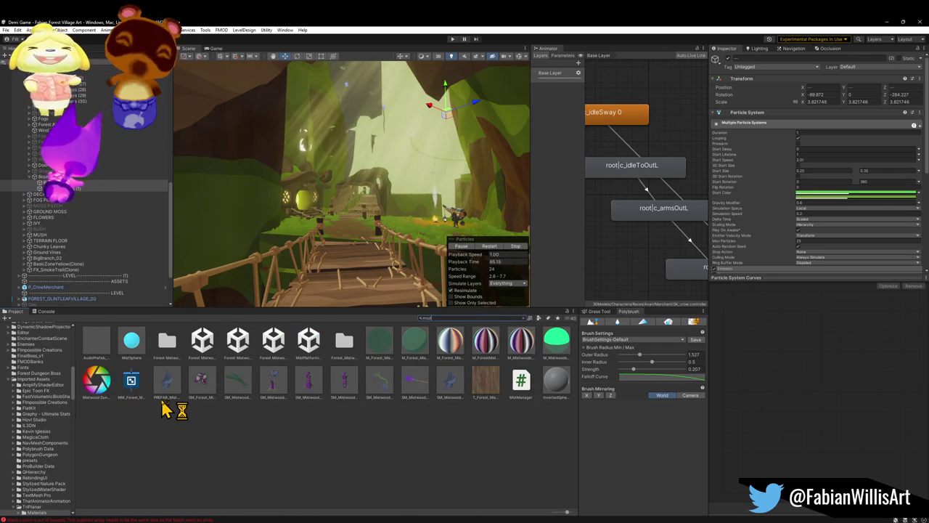
pyautogui.moveTo(164, 408)
pyautogui.mouseDown()
pyautogui.moveTo(181, 390)
pyautogui.moveTo(176, 373)
pyautogui.moveTo(344, 285)
pyautogui.mouseUp()
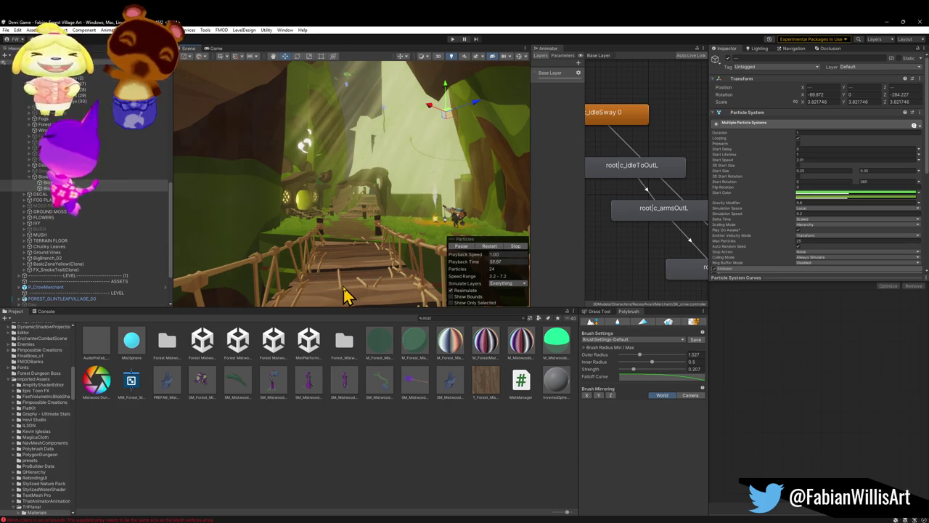
pyautogui.moveTo(203, 386)
pyautogui.mouseDown()
pyautogui.moveTo(301, 317)
pyautogui.moveTo(349, 301)
pyautogui.moveTo(326, 239)
pyautogui.moveTo(355, 228)
pyautogui.moveTo(366, 200)
pyautogui.moveTo(358, 232)
pyautogui.mouseUp()
pyautogui.moveTo(378, 384); pyautogui.dragTo(343, 263)
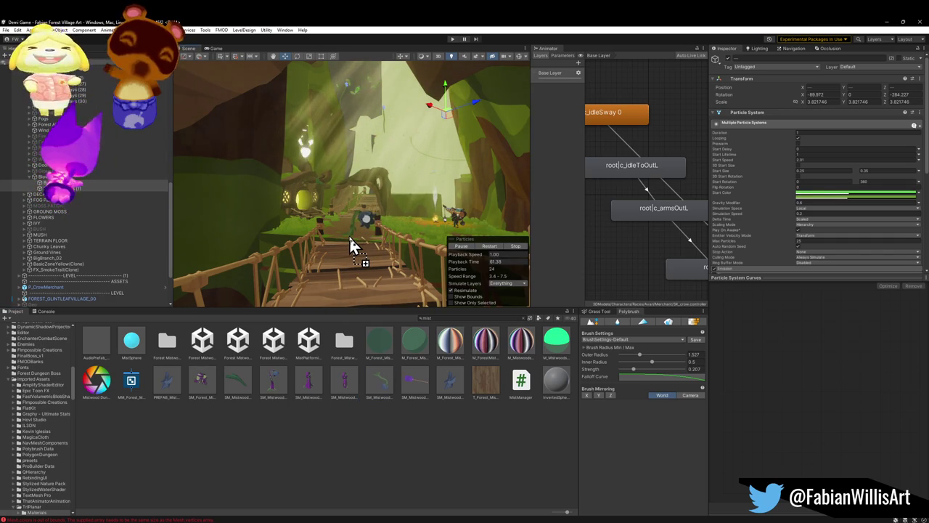
pyautogui.moveTo(349, 237); pyautogui.dragTo(349, 237)
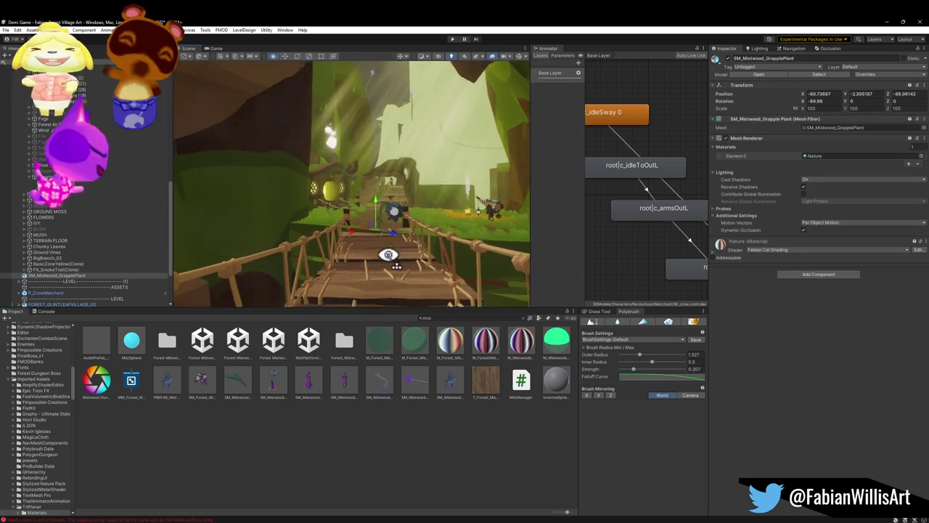
# - Fly past the grapple plant onto the bridge, select the particle effect, and drag in a Mistwood charm
pyautogui.press('w')
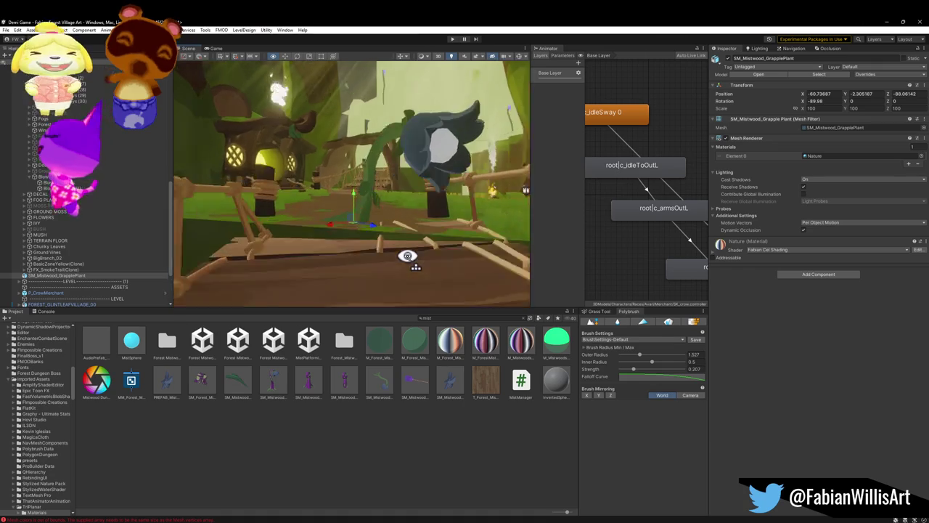
pyautogui.press('w')
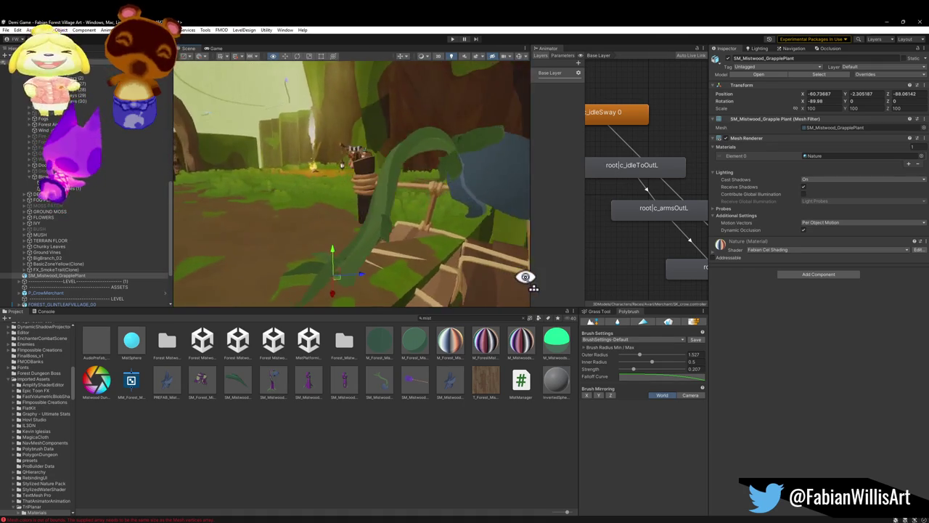
pyautogui.press('w')
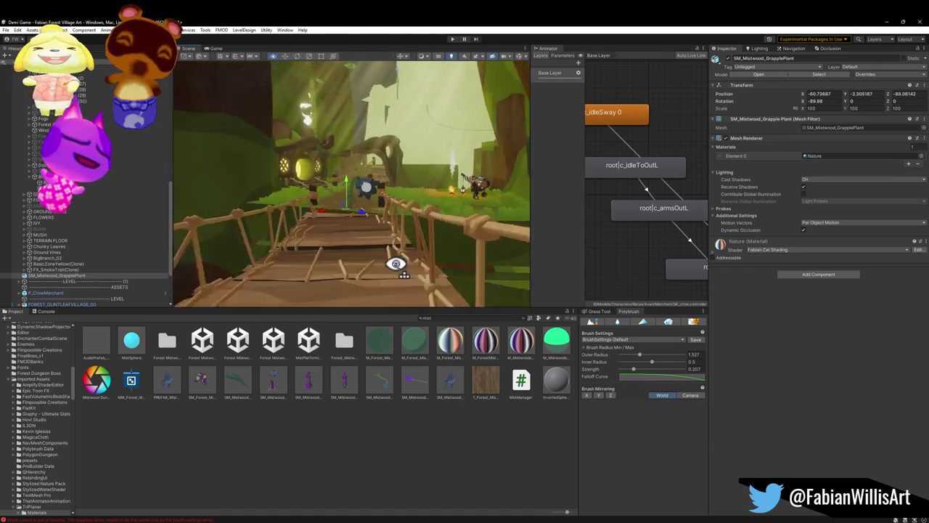
pyautogui.press('w')
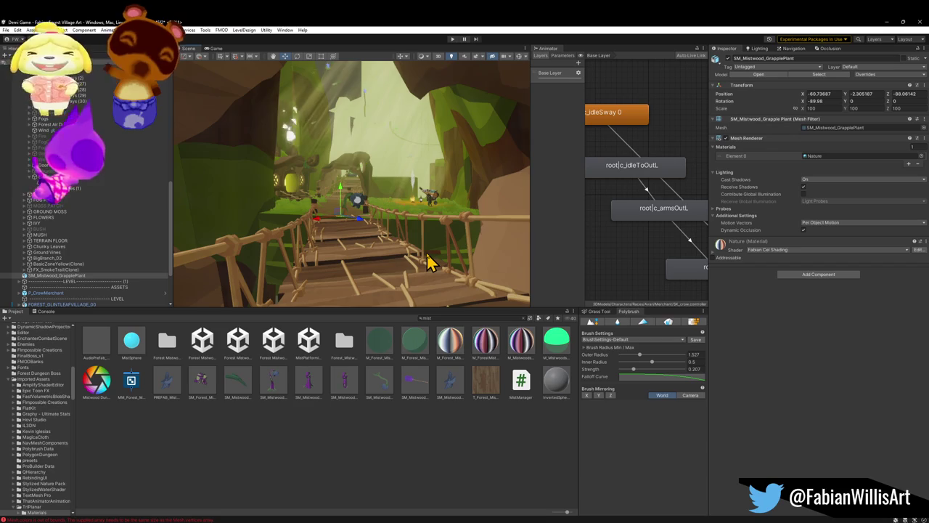
pyautogui.click(428, 262)
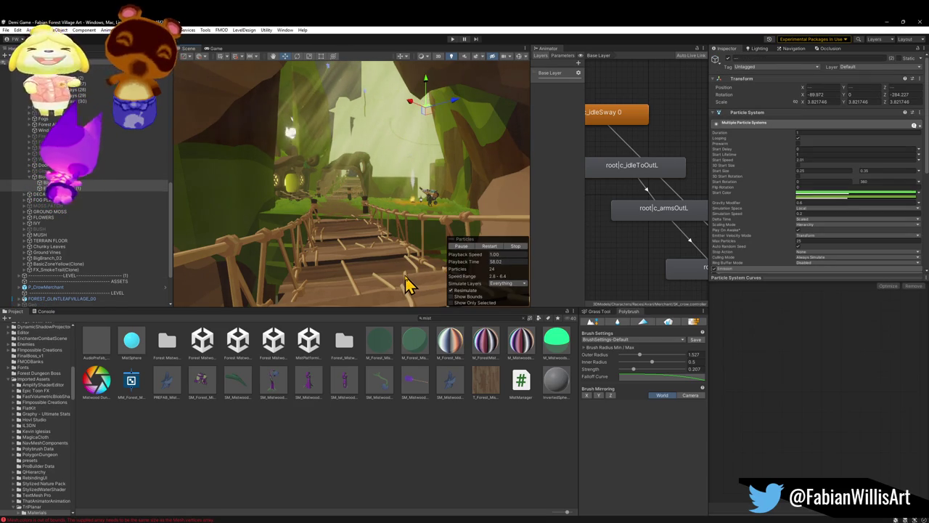
pyautogui.moveTo(448, 388)
pyautogui.mouseDown()
pyautogui.moveTo(435, 394)
pyautogui.moveTo(348, 279)
pyautogui.mouseUp()
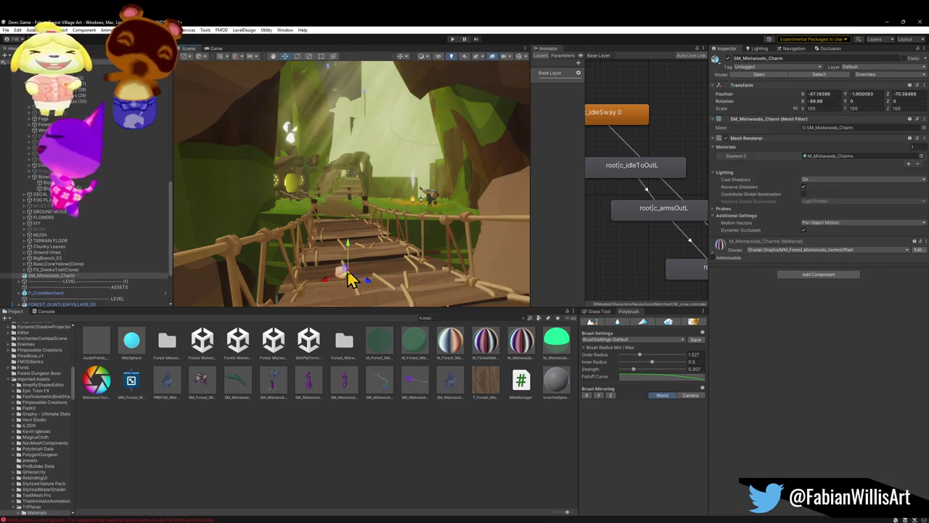
# - Move the SM_Mistwoods_Charm up to the cave ceiling above the rope bridge
pyautogui.moveTo(370, 217)
pyautogui.mouseDown()
pyautogui.moveTo(380, 230)
pyautogui.moveTo(373, 197)
pyautogui.moveTo(339, 139)
pyautogui.moveTo(351, 27)
pyautogui.mouseUp()
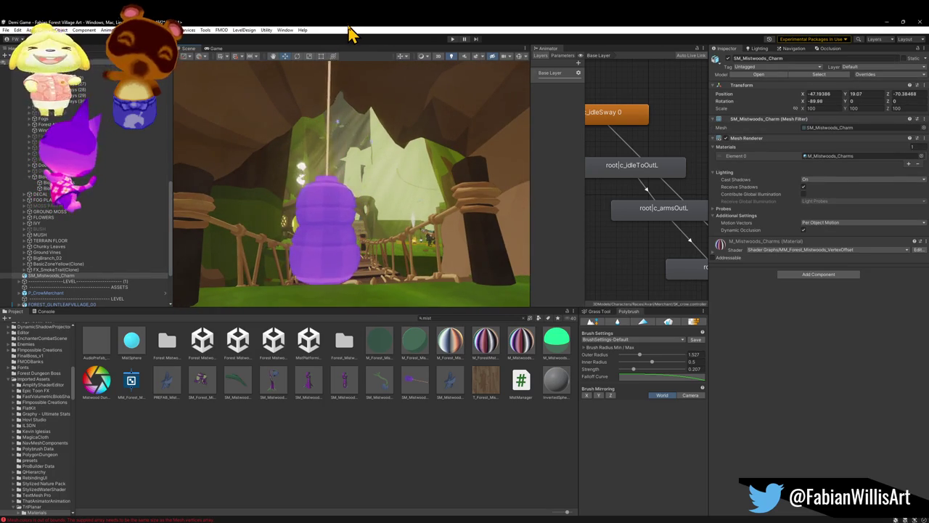
pyautogui.press('w')
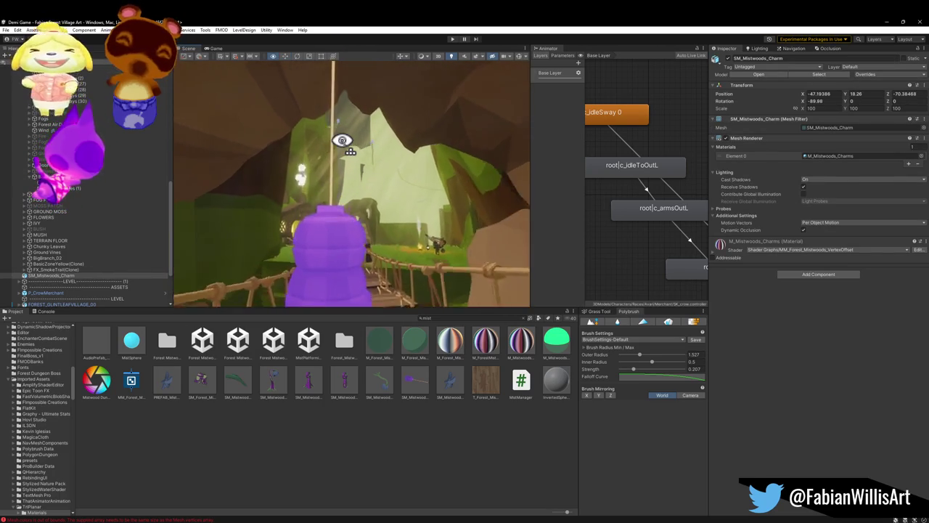
pyautogui.press('w')
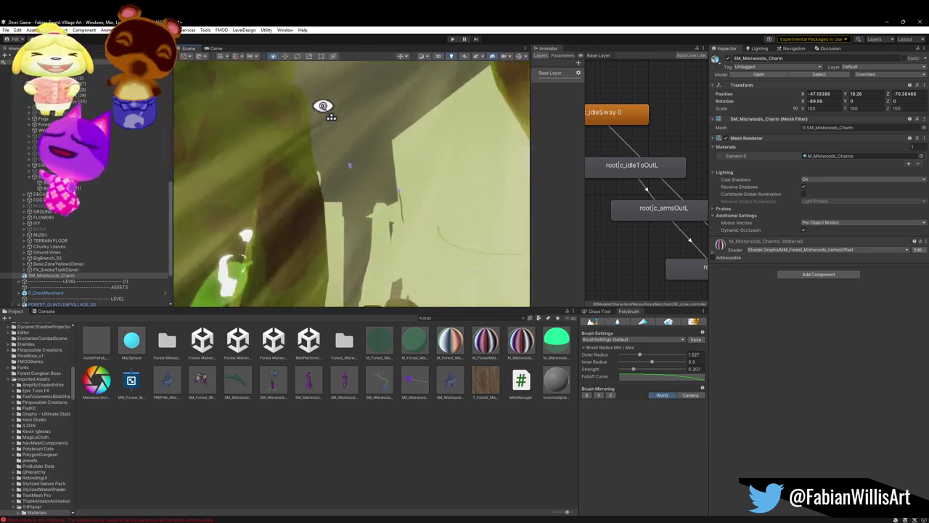
pyautogui.hotkey('ctrl', 'alt', 'f')
pyautogui.press('s')
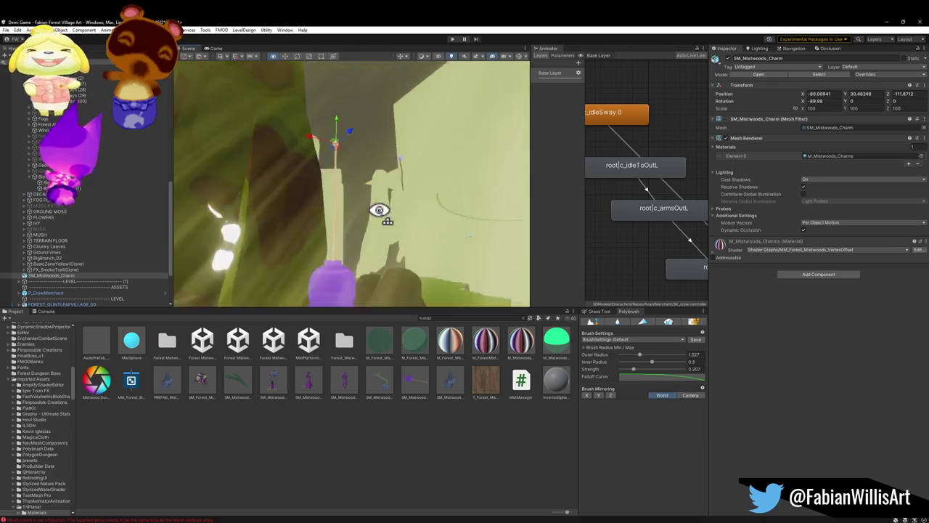
pyautogui.press('s')
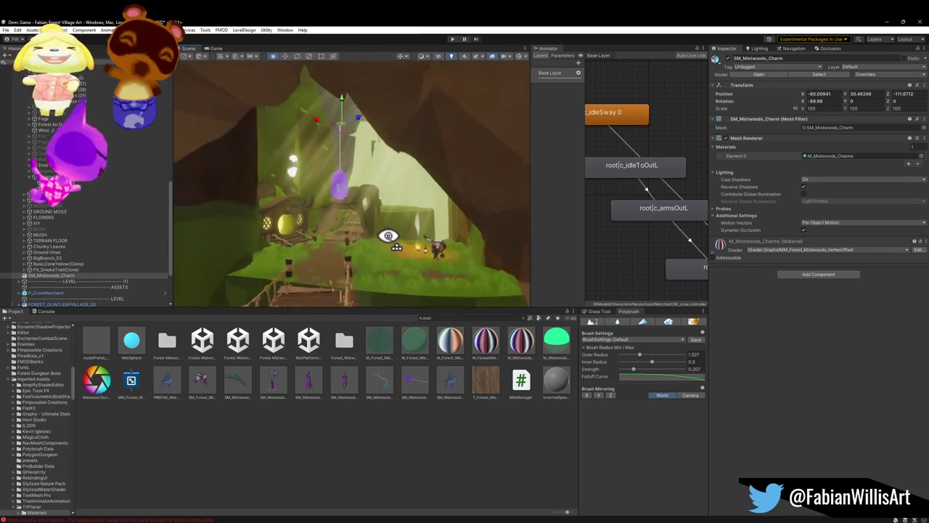
pyautogui.press('s')
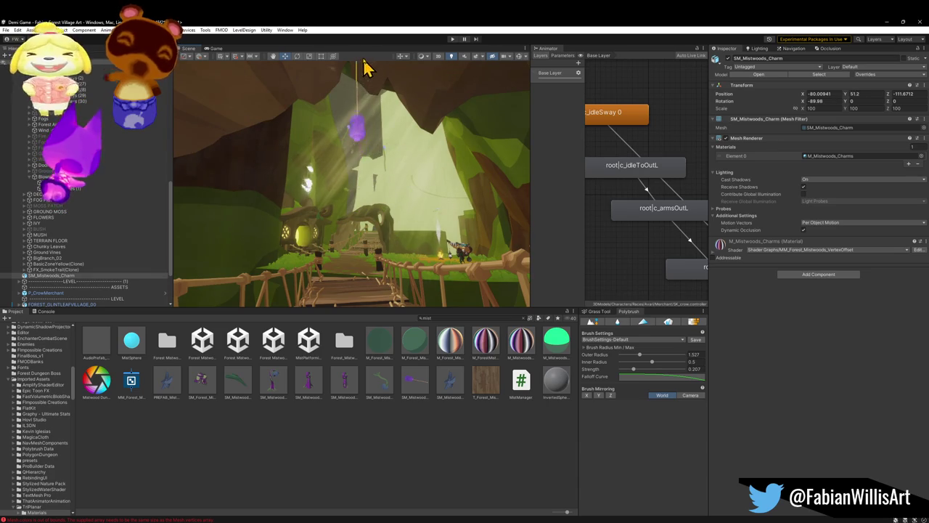
# - Duplicate the charm and position the copy slightly lower beside it under the ceiling
pyautogui.hotkey('ctrl', 'd')
pyautogui.moveTo(392, 120); pyautogui.dragTo(389, 112)
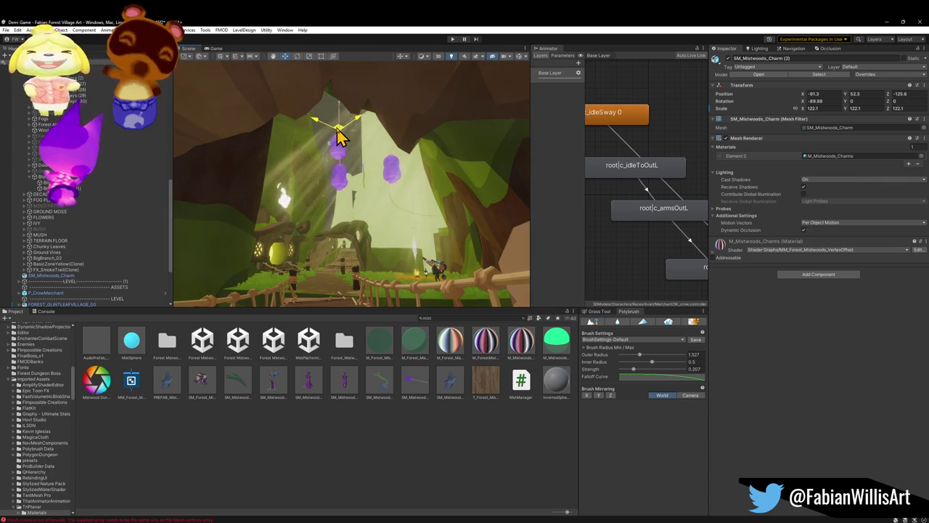
pyautogui.moveTo(363, 124)
pyautogui.mouseDown()
pyautogui.moveTo(361, 110)
pyautogui.moveTo(363, 118)
pyautogui.mouseUp()
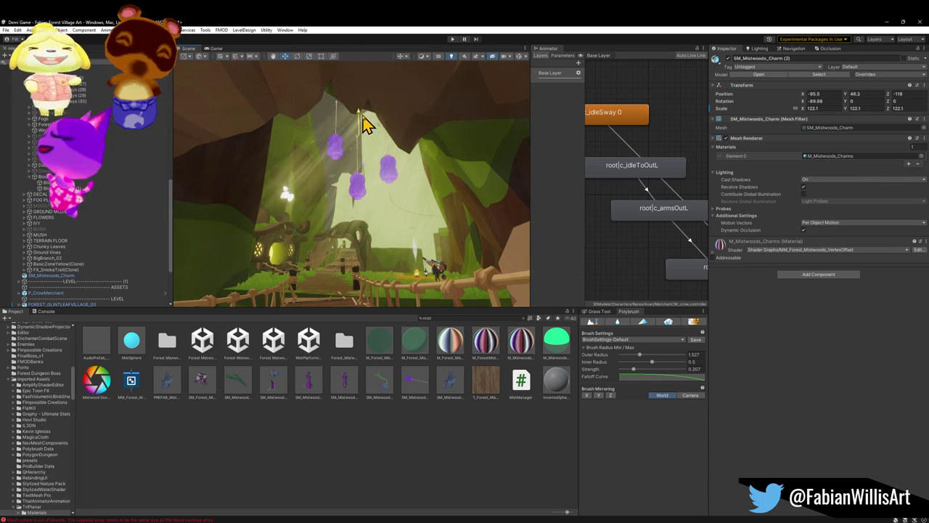
pyautogui.click(326, 465)
# - Rotate one hanging charm to a new tilt, about -65.734 on Z
pyautogui.moveTo(368, 269)
pyautogui.mouseDown()
pyautogui.moveTo(385, 244)
pyautogui.moveTo(373, 270)
pyautogui.mouseUp()
pyautogui.click(397, 185)
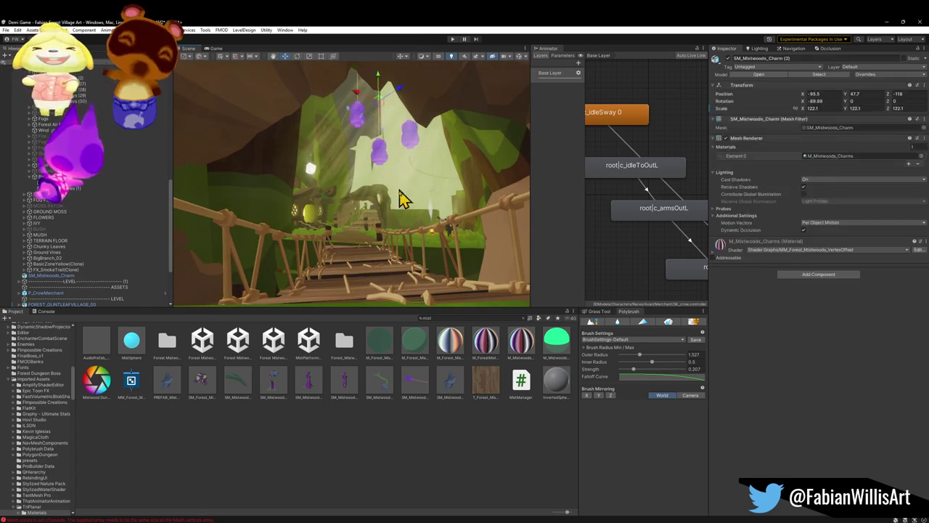
pyautogui.moveTo(438, 106); pyautogui.dragTo(457, 111)
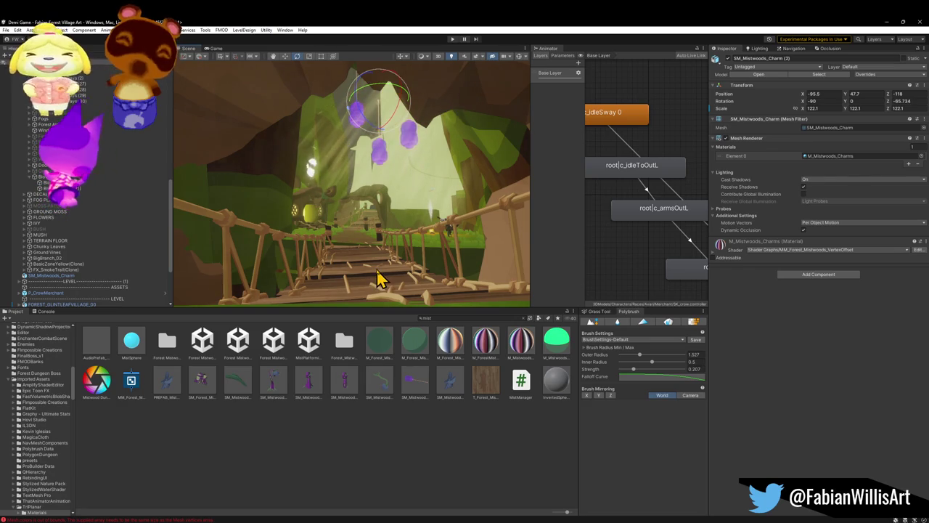
pyautogui.click(327, 437)
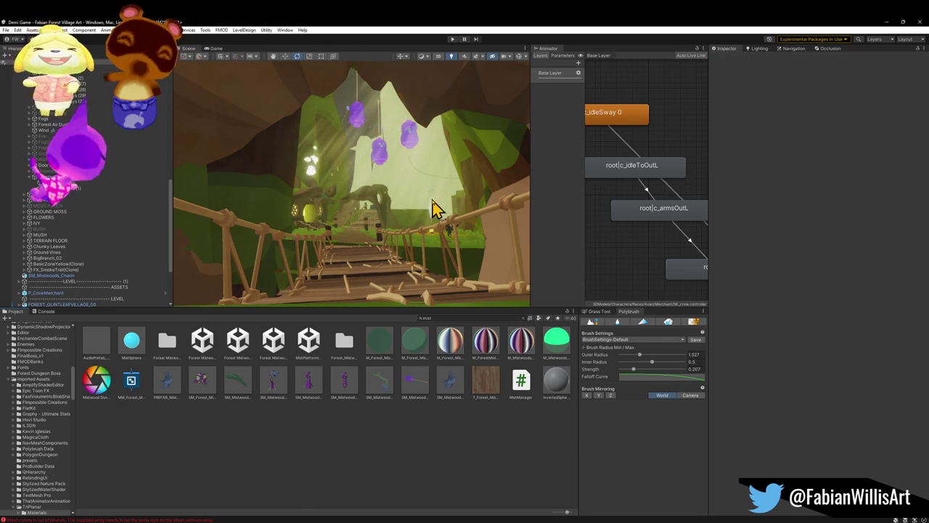
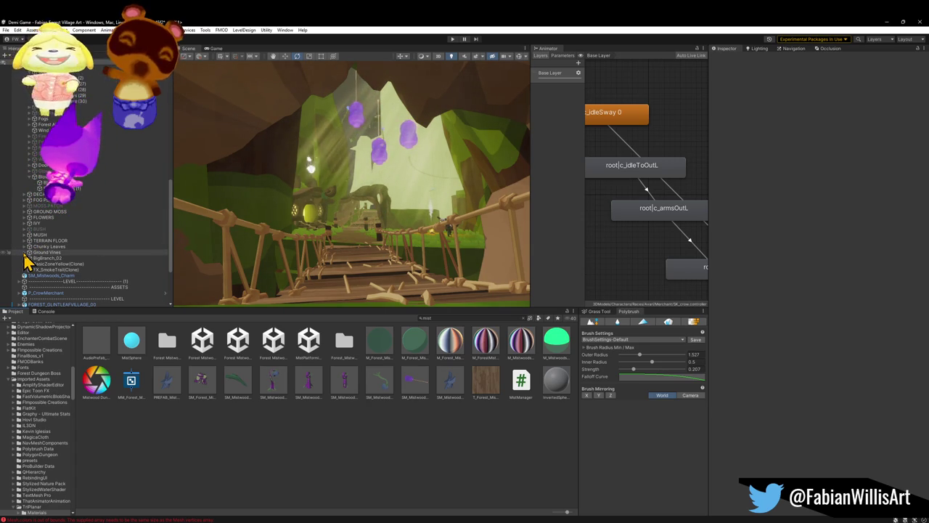
# - Expand Ground Vines, select its eight GroundVines meshes, and fly the view over the bridge
pyautogui.click(25, 253)
pyautogui.click(51, 258)
pyautogui.keyDown('shift'); pyautogui.click(51, 298); pyautogui.keyUp('shift')
pyautogui.moveTo(373, 218)
pyautogui.mouseDown()
pyautogui.moveTo(363, 211)
pyautogui.moveTo(370, 231)
pyautogui.moveTo(375, 216)
pyautogui.moveTo(415, 228)
pyautogui.moveTo(353, 191)
pyautogui.moveTo(328, 239)
pyautogui.moveTo(321, 216)
pyautogui.moveTo(416, 235)
pyautogui.moveTo(404, 212)
pyautogui.moveTo(416, 234)
pyautogui.mouseUp()
pyautogui.press('w')
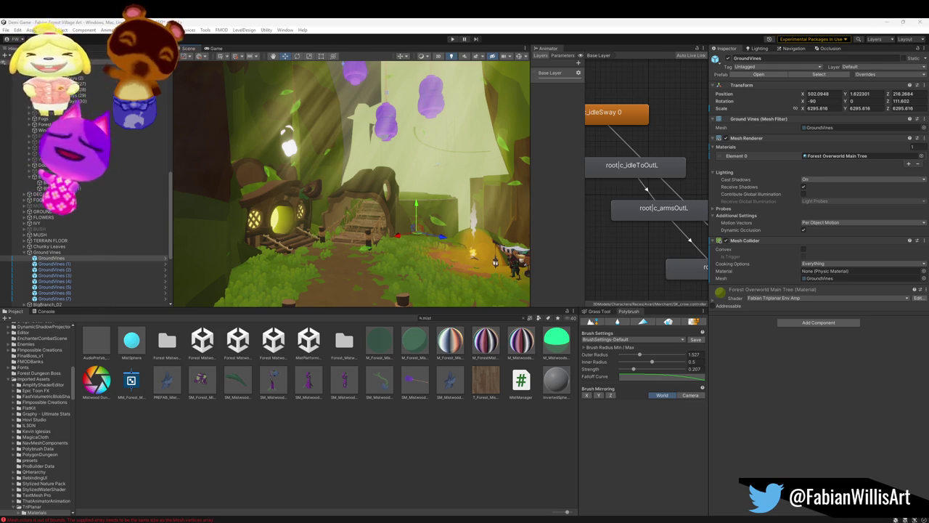
pyautogui.moveTo(342, 232)
pyautogui.mouseDown()
pyautogui.moveTo(369, 228)
pyautogui.moveTo(352, 177)
pyautogui.moveTo(350, 219)
pyautogui.moveTo(450, 251)
pyautogui.mouseUp()
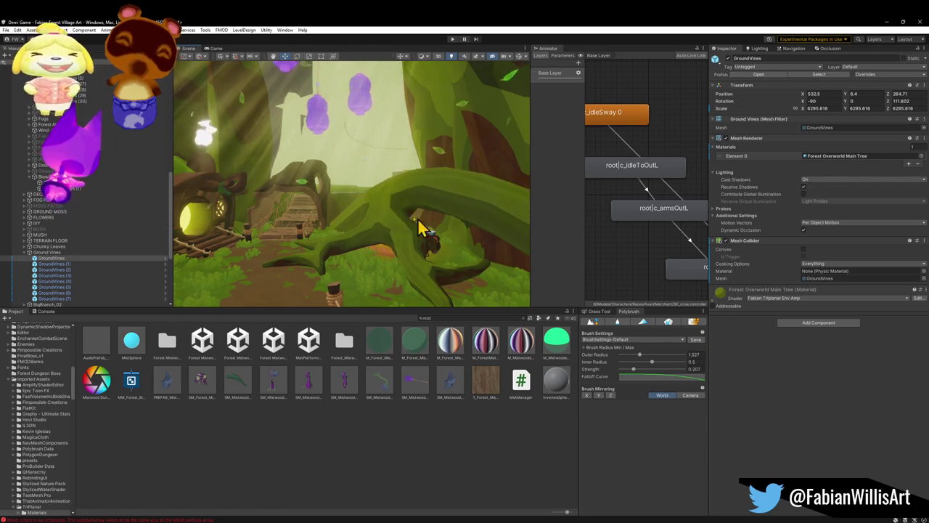
# - Frame the GroundVines mesh, shift it beside the forest path, then deselect it
pyautogui.press('f')
pyautogui.moveTo(535, 282)
pyautogui.mouseDown()
pyautogui.moveTo(467, 263)
pyautogui.moveTo(409, 213)
pyautogui.moveTo(448, 172)
pyautogui.moveTo(423, 173)
pyautogui.moveTo(415, 161)
pyautogui.moveTo(414, 215)
pyautogui.moveTo(344, 209)
pyautogui.moveTo(338, 231)
pyautogui.mouseUp()
pyautogui.click(399, 425)
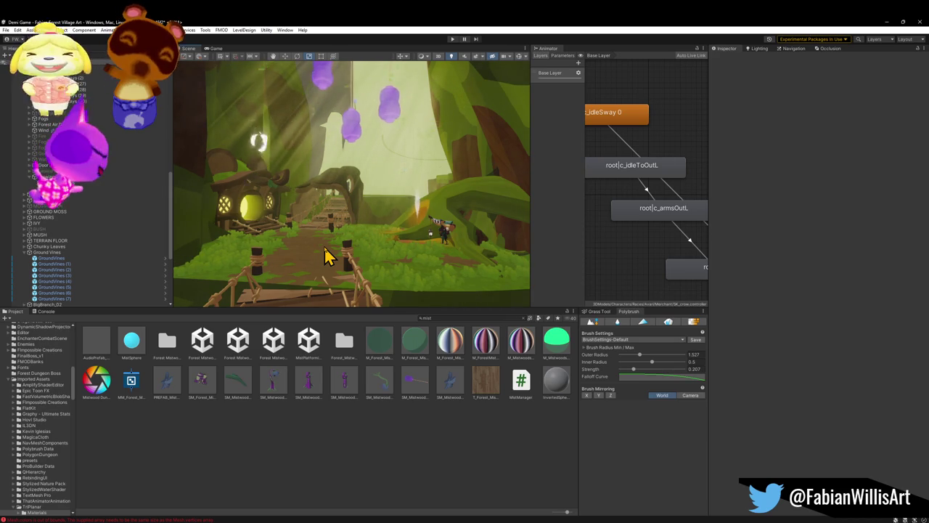
pyautogui.press('w')
pyautogui.moveTo(394, 208)
pyautogui.mouseDown()
pyautogui.moveTo(321, 214)
pyautogui.moveTo(349, 199)
pyautogui.moveTo(307, 206)
pyautogui.moveTo(400, 215)
pyautogui.mouseUp()
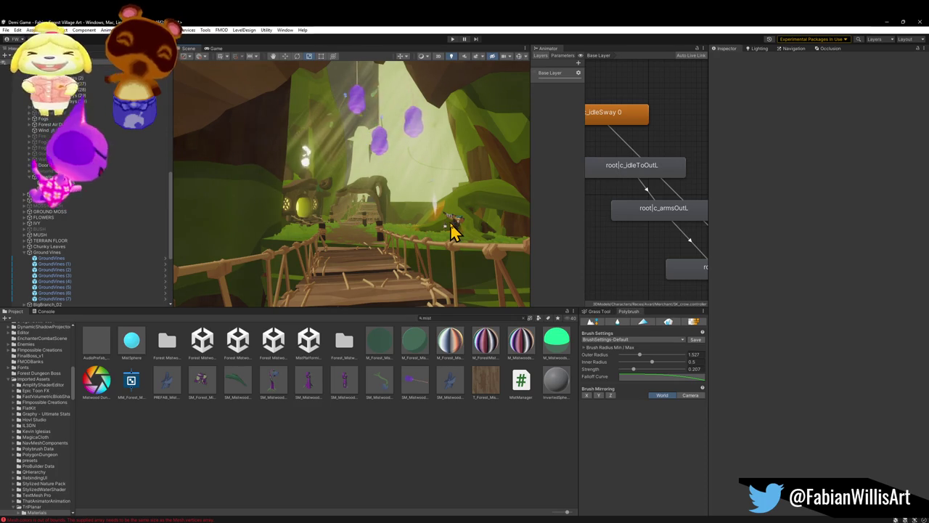
pyautogui.click(154, 205)
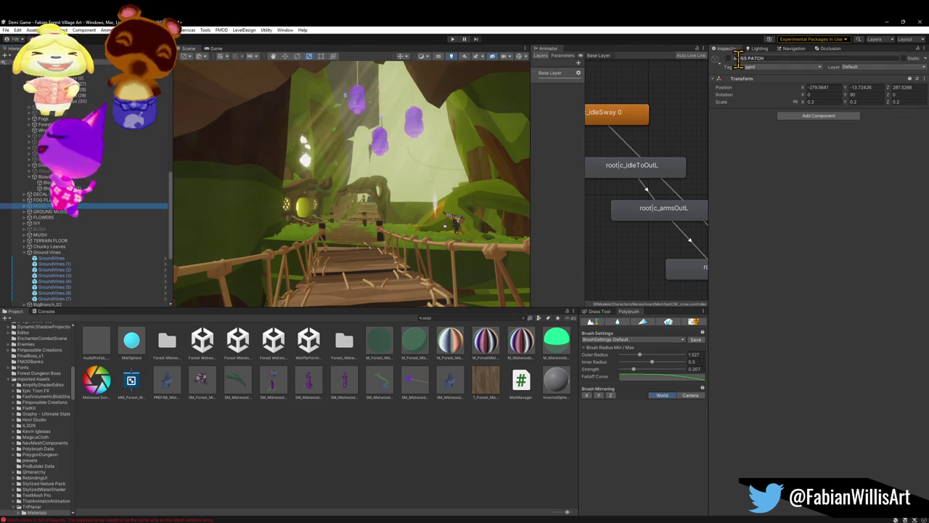
pyautogui.rightClick(322, 245)
pyautogui.press('w')
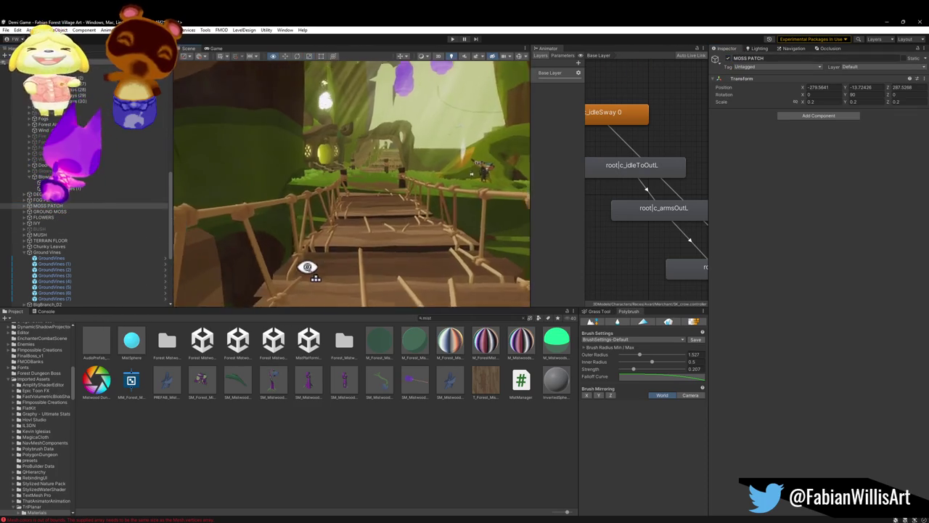
pyautogui.press('w')
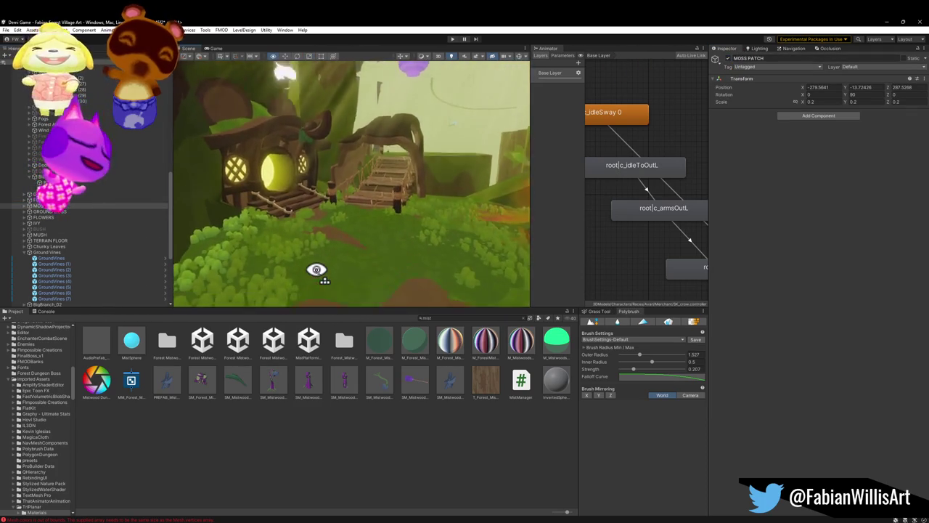
pyautogui.press('w')
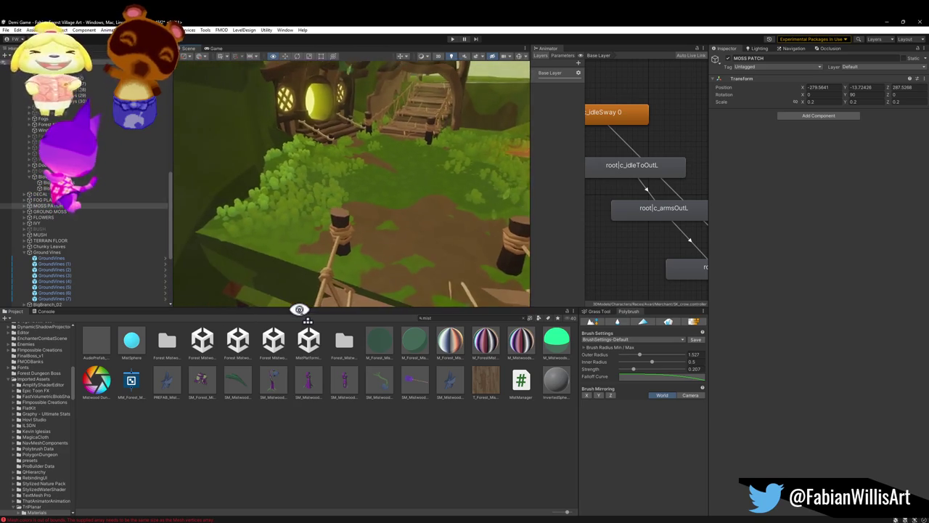
pyautogui.press('w')
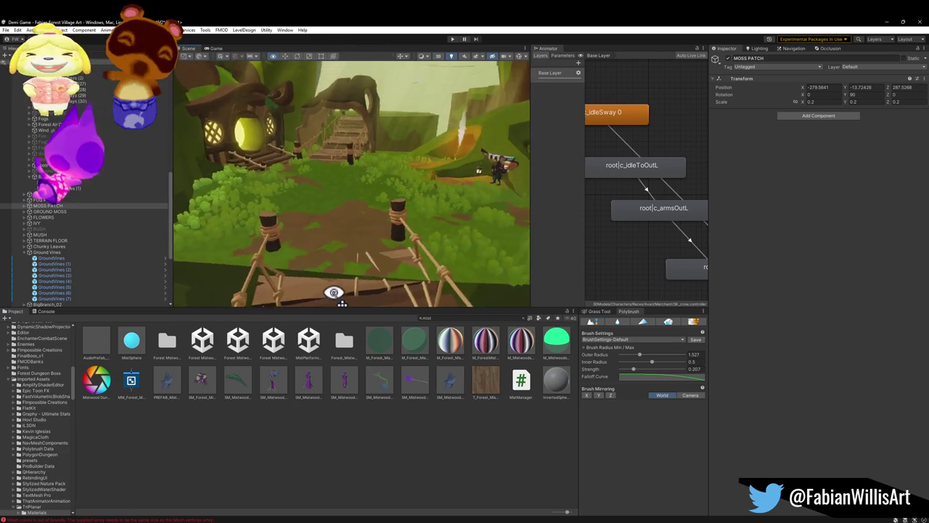
pyautogui.press('s')
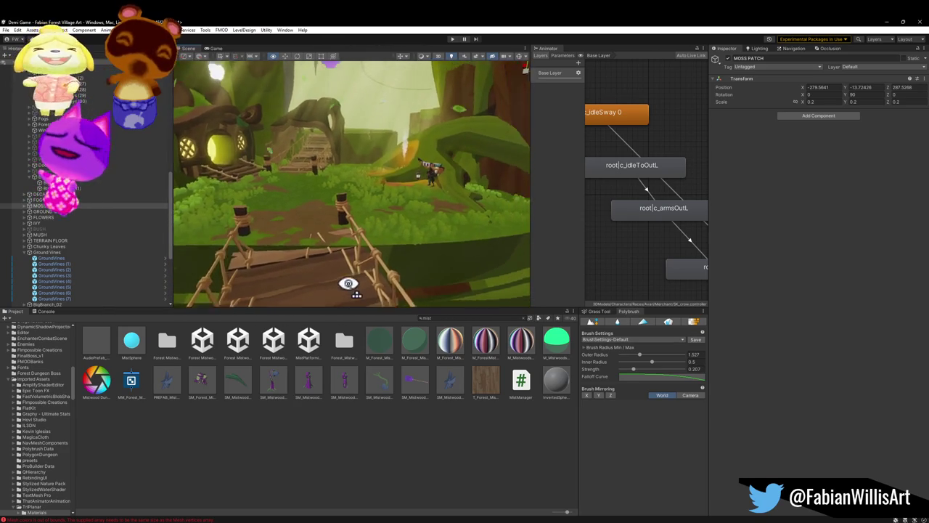
pyautogui.press('s')
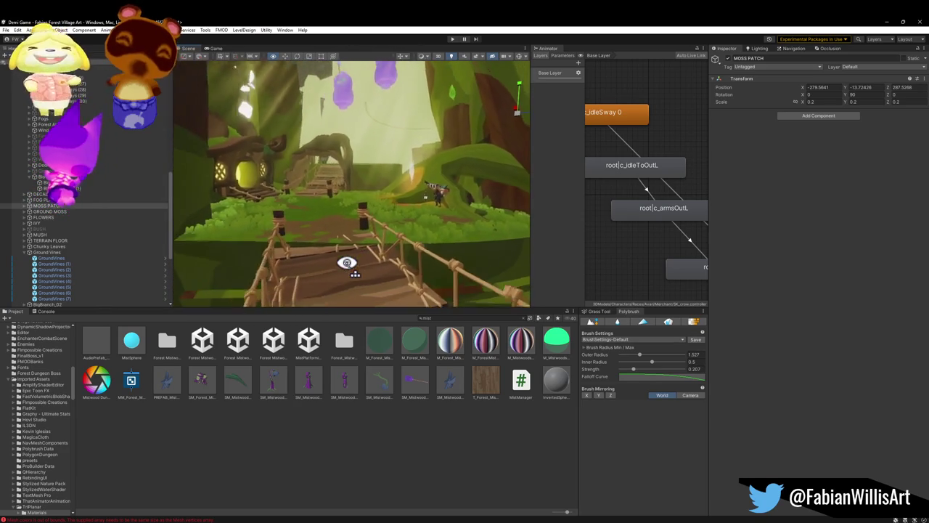
pyautogui.press('w')
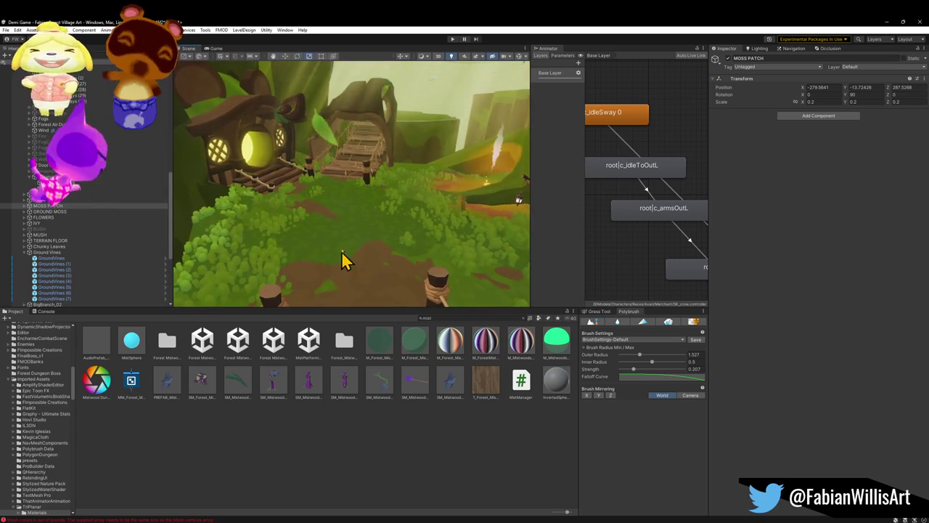
pyautogui.click(348, 274)
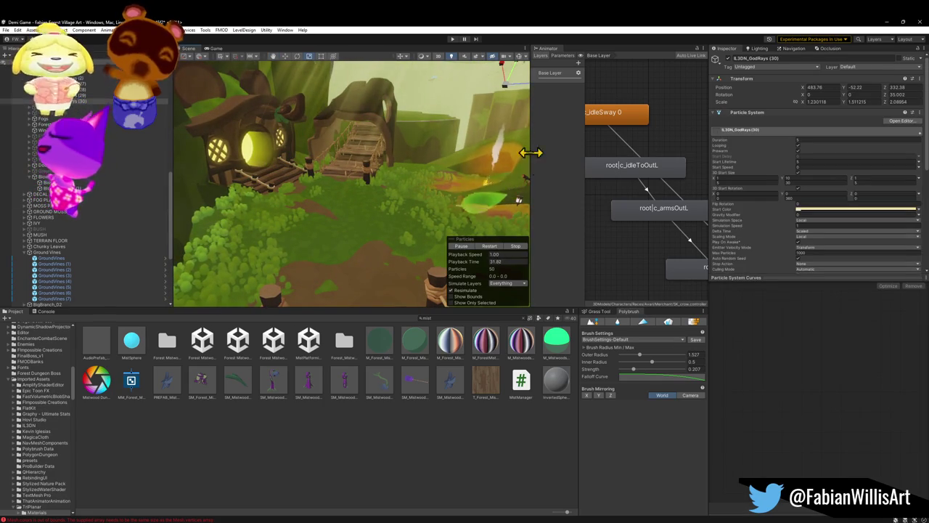
pyautogui.rightClick(388, 276)
pyautogui.press('w')
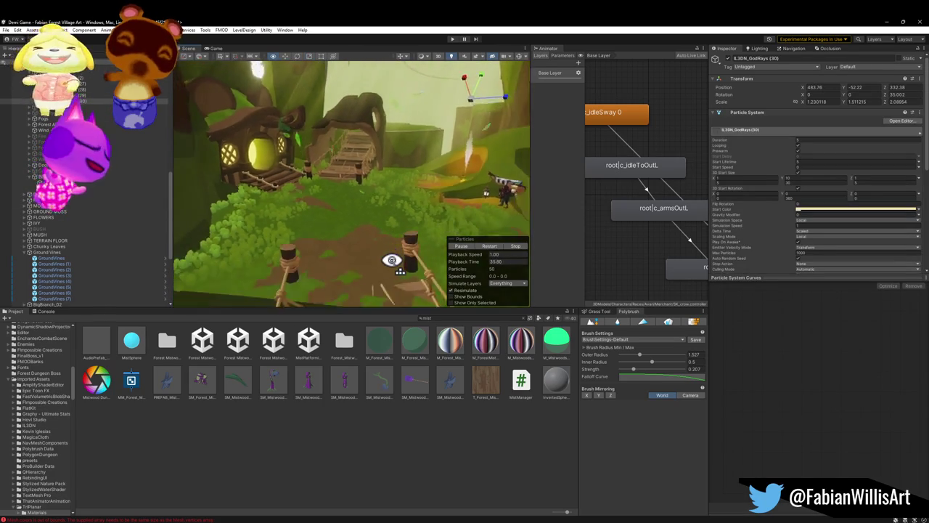
pyautogui.click(393, 264)
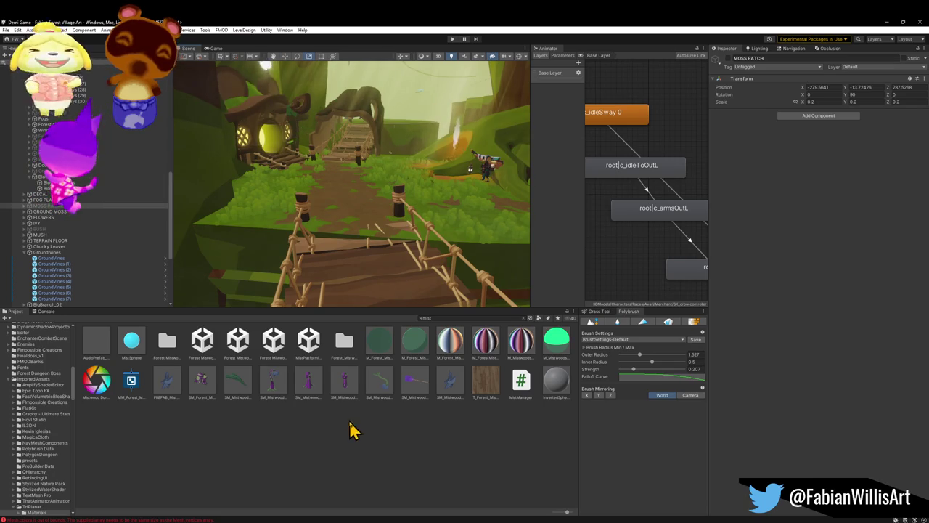
pyautogui.click(384, 448)
pyautogui.rightClick(394, 203)
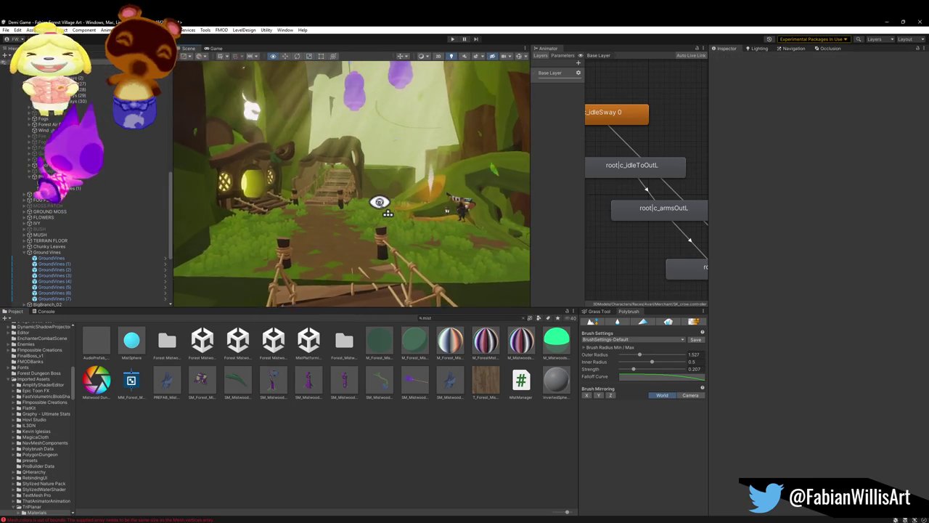
pyautogui.press('w')
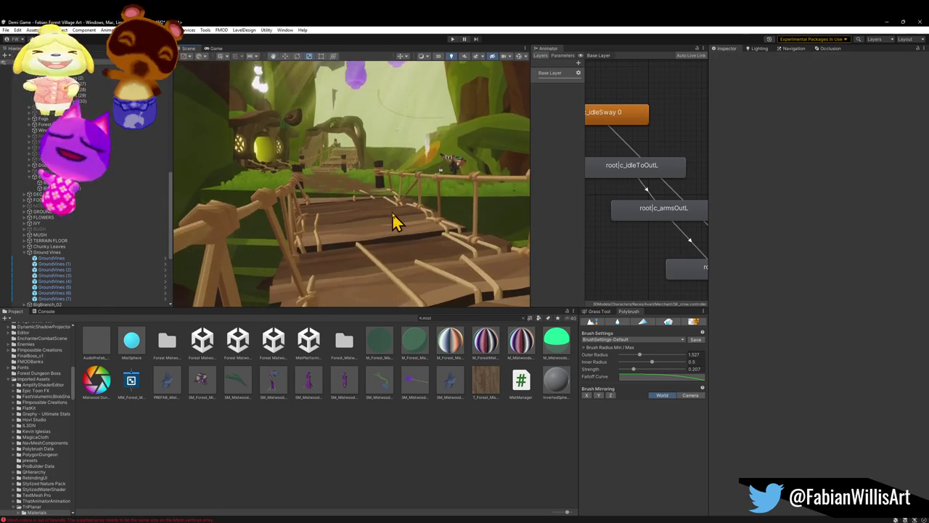
pyautogui.press('w')
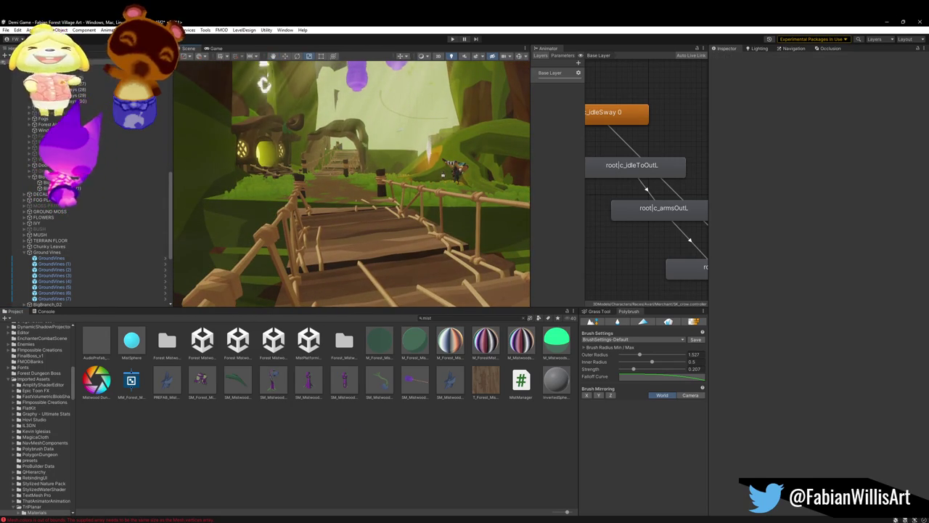
# - Collapse the Ground Vines and Blowing Leaves groups in the Hierarchy
pyautogui.click(24, 253)
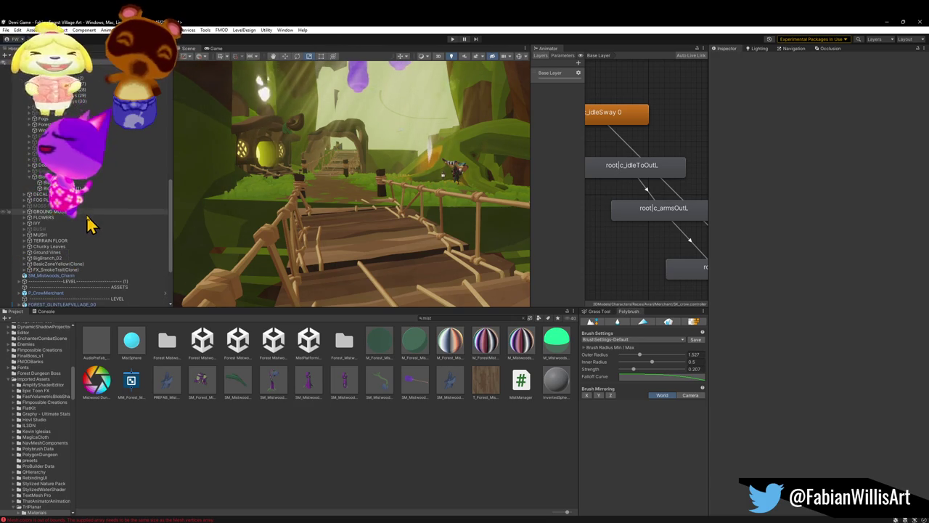
pyautogui.scroll(3, 80, 207)
pyautogui.scroll(2, 80, 201)
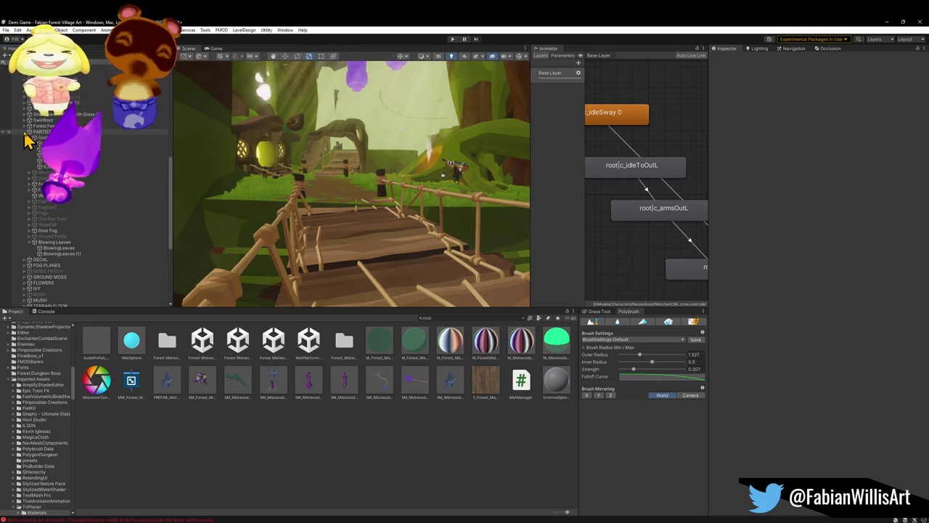
pyautogui.scroll(-2, 43, 189)
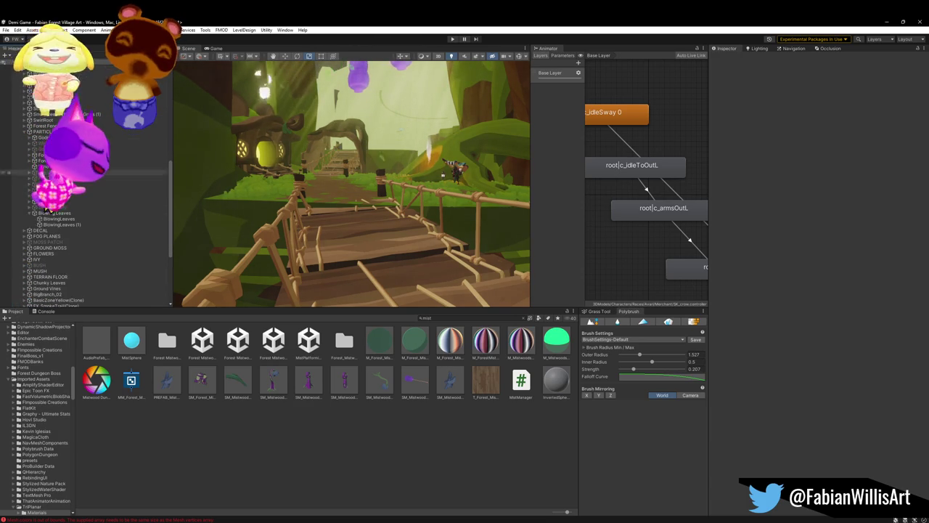
pyautogui.click(56, 219)
pyautogui.click(30, 213)
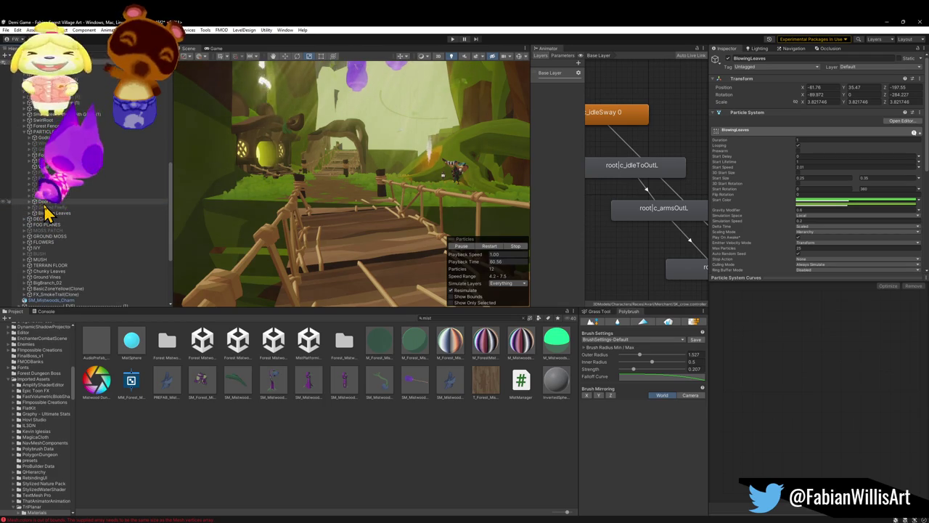
# - Expand the air particles group and select Forest Dungeon Air Particles (7) alone
pyautogui.click(29, 161)
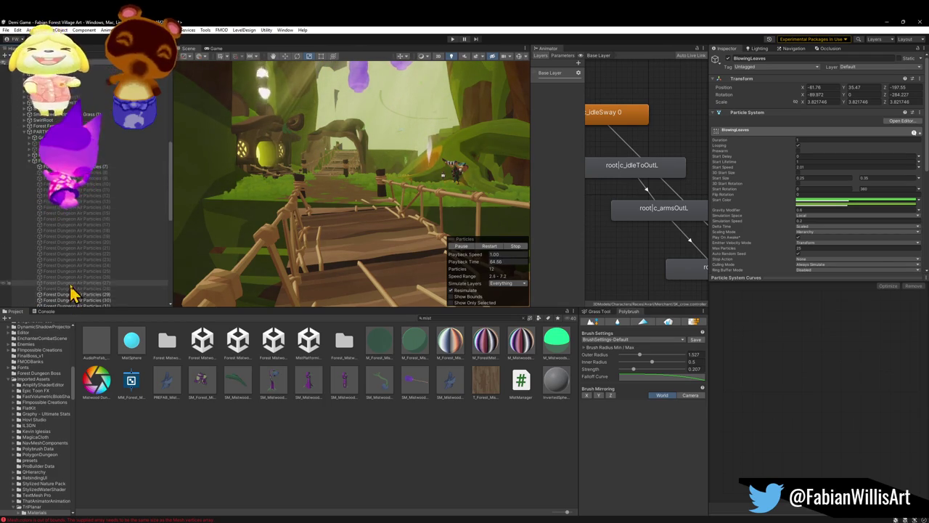
pyautogui.scroll(-5, 98, 248)
pyautogui.click(89, 198)
pyautogui.scroll(5, 87, 196)
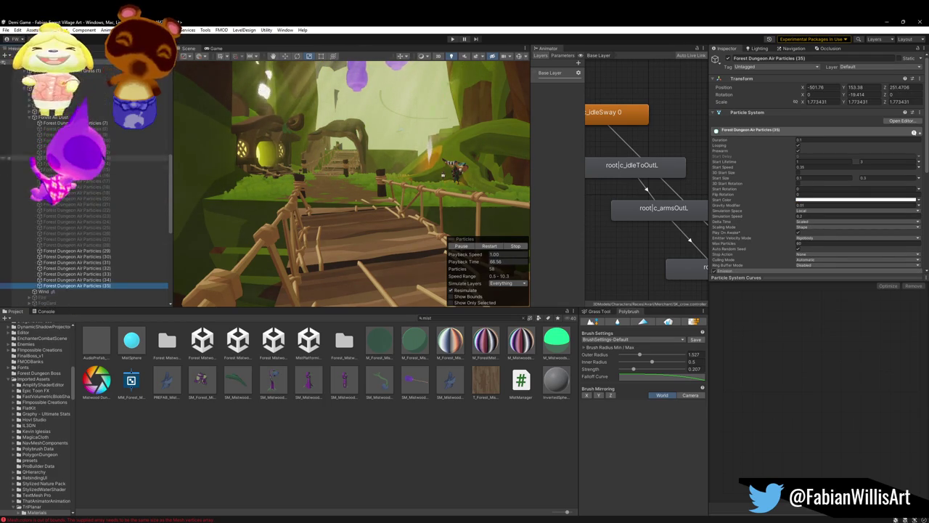
pyautogui.keyDown('shift'); pyautogui.click(72, 123); pyautogui.keyUp('shift')
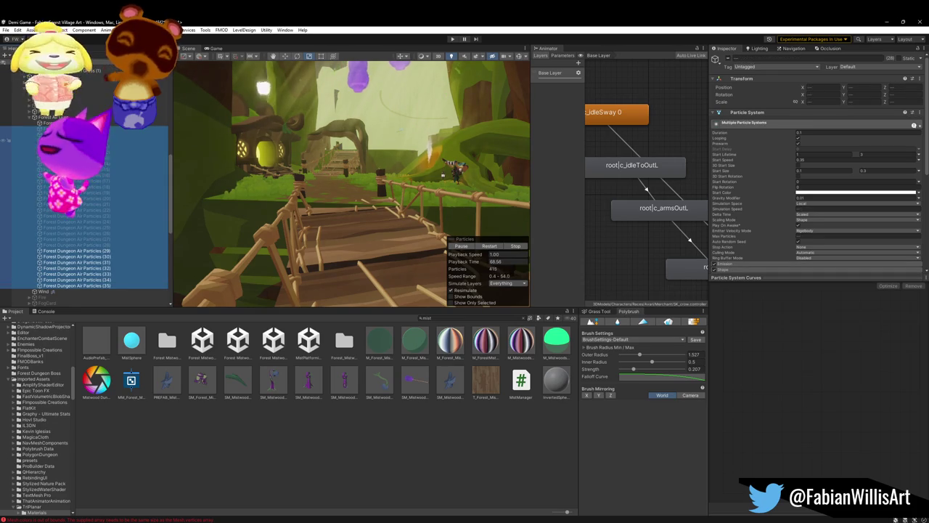
pyautogui.click(349, 207)
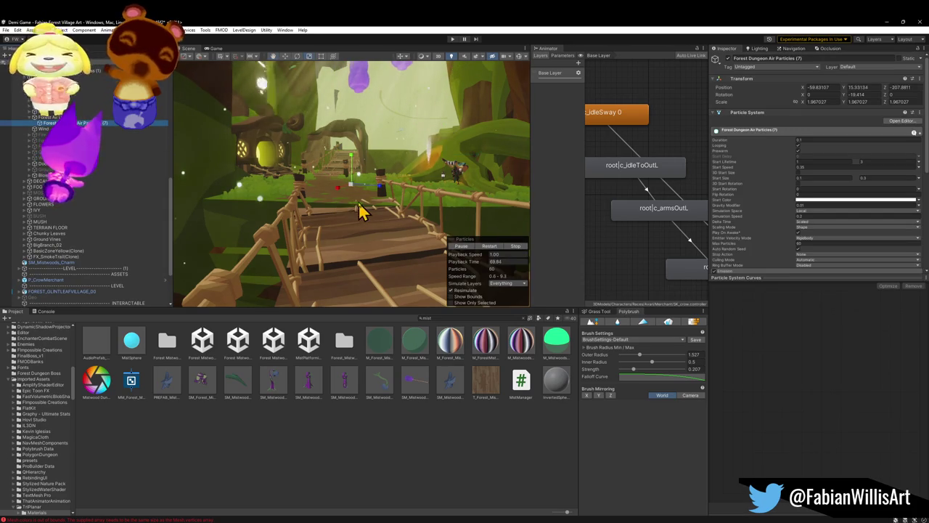
# - Move Air Particles (7) to about (-83.9, 21.4, -214.2) and fly along the bridge path
pyautogui.moveTo(369, 191)
pyautogui.mouseDown()
pyautogui.moveTo(344, 193)
pyautogui.moveTo(345, 168)
pyautogui.mouseUp()
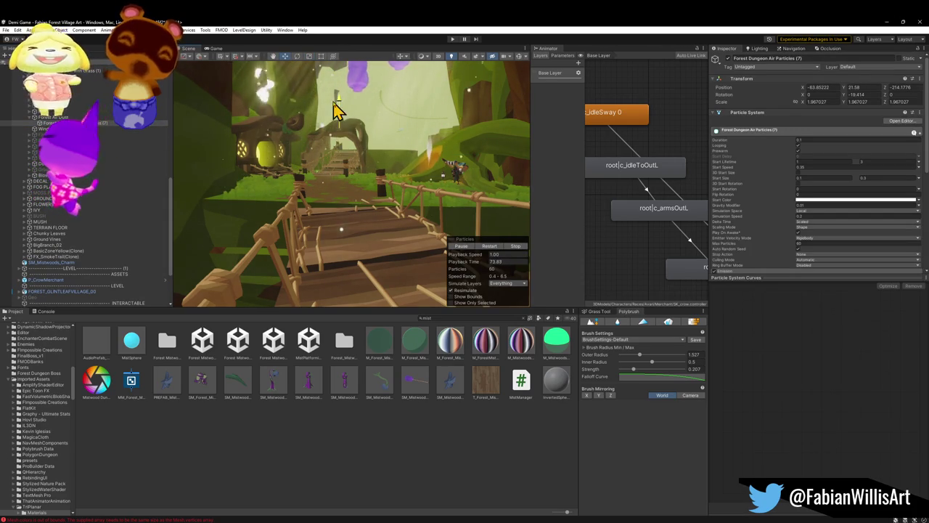
pyautogui.moveTo(366, 138)
pyautogui.mouseDown()
pyautogui.moveTo(384, 135)
pyautogui.moveTo(370, 150)
pyautogui.moveTo(379, 179)
pyautogui.moveTo(412, 175)
pyautogui.mouseUp()
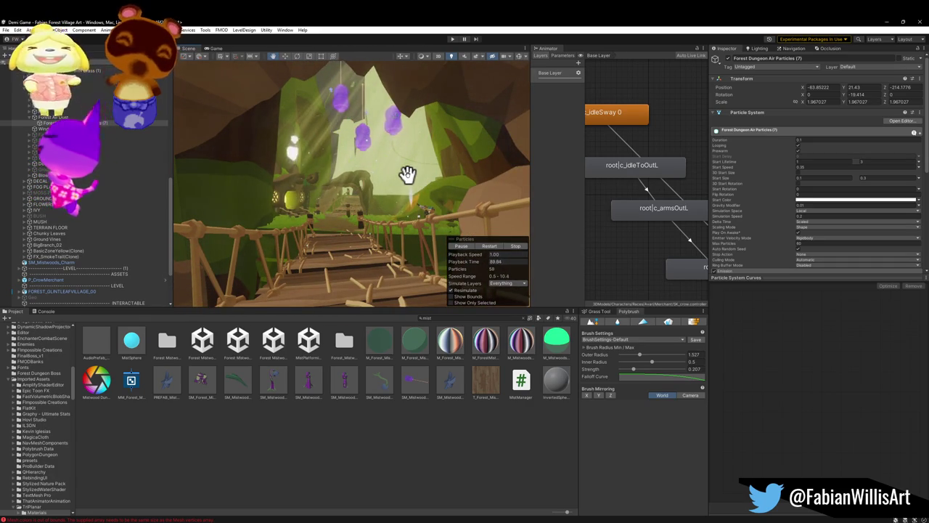
pyautogui.moveTo(408, 175)
pyautogui.mouseDown()
pyautogui.moveTo(385, 209)
pyautogui.moveTo(394, 201)
pyautogui.moveTo(498, 216)
pyautogui.moveTo(374, 187)
pyautogui.moveTo(522, 195)
pyautogui.moveTo(283, 183)
pyautogui.moveTo(376, 186)
pyautogui.moveTo(352, 192)
pyautogui.moveTo(361, 184)
pyautogui.mouseUp()
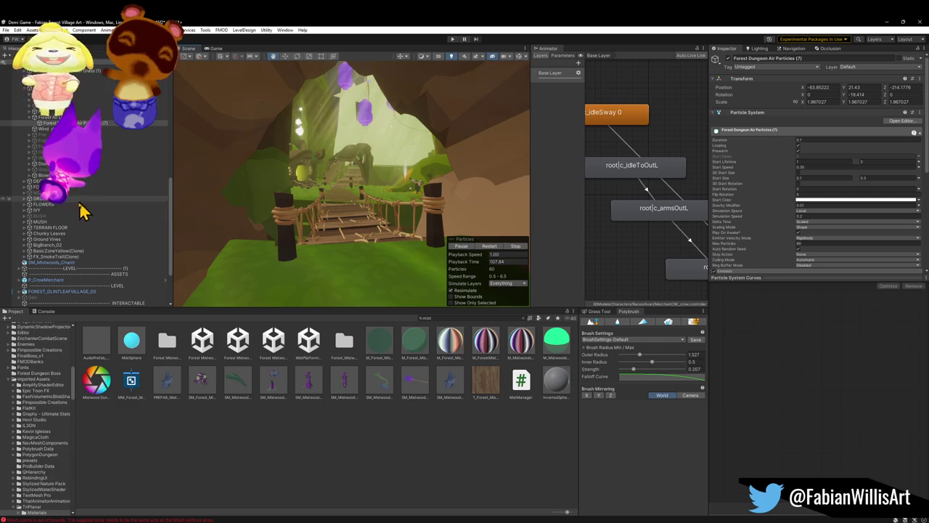
# - Select flower clump Group (41) under FLOWERS and move it beside the bridge near the house
pyautogui.click(25, 204)
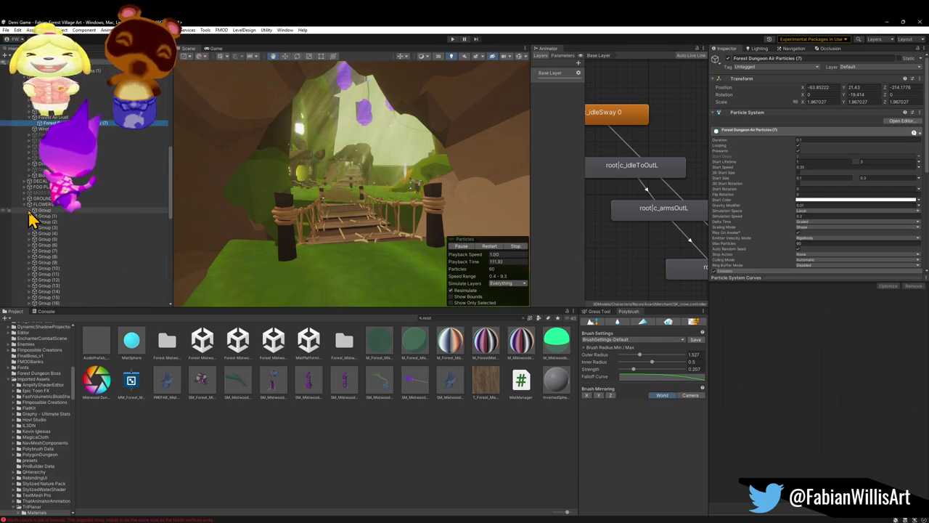
pyautogui.click(48, 211)
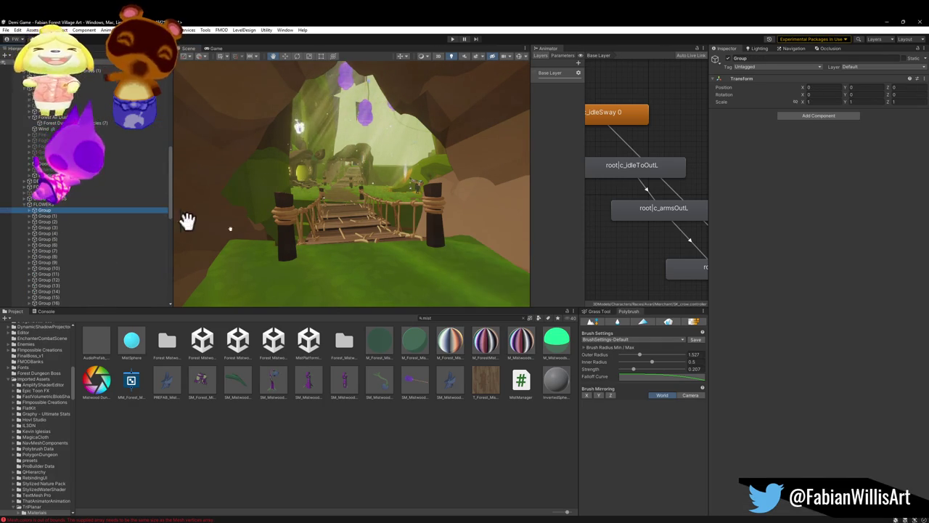
pyautogui.press('w')
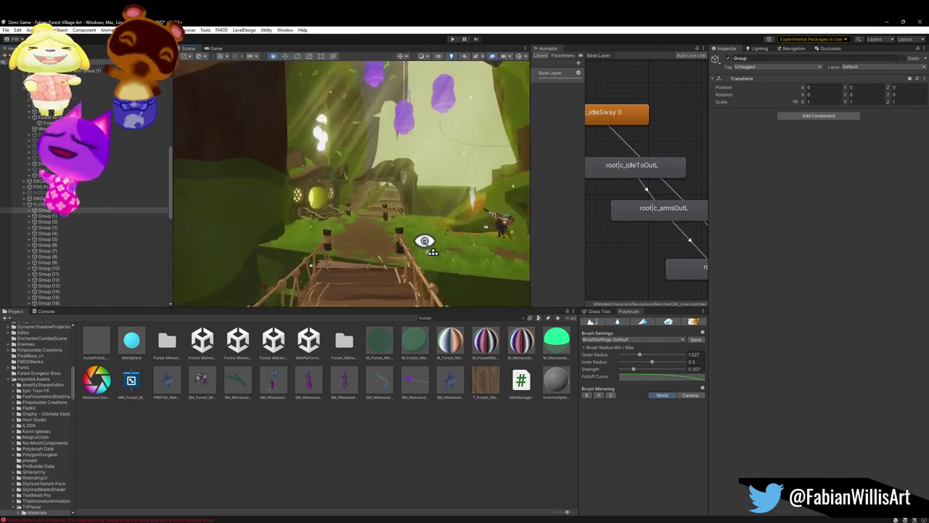
pyautogui.click(355, 188)
pyautogui.moveTo(355, 187)
pyautogui.mouseDown()
pyautogui.moveTo(315, 228)
pyautogui.moveTo(309, 207)
pyautogui.mouseUp()
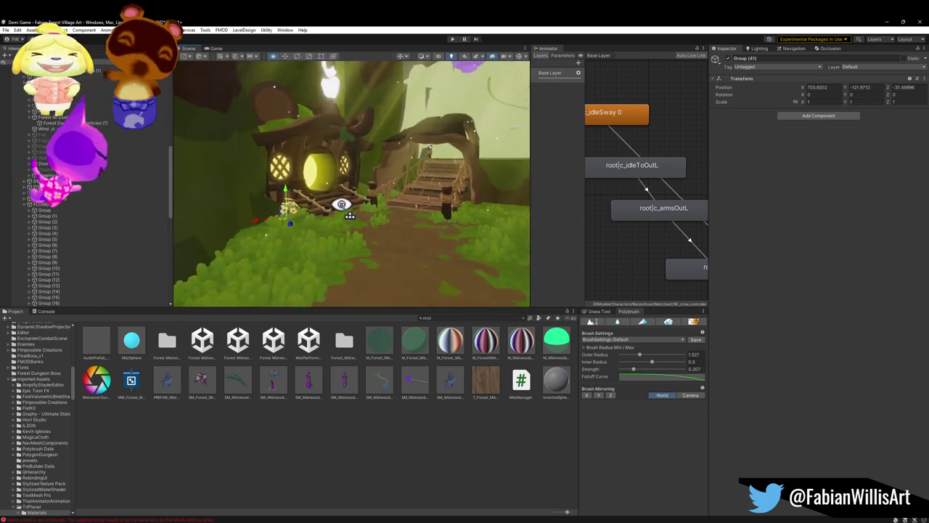
pyautogui.press('w')
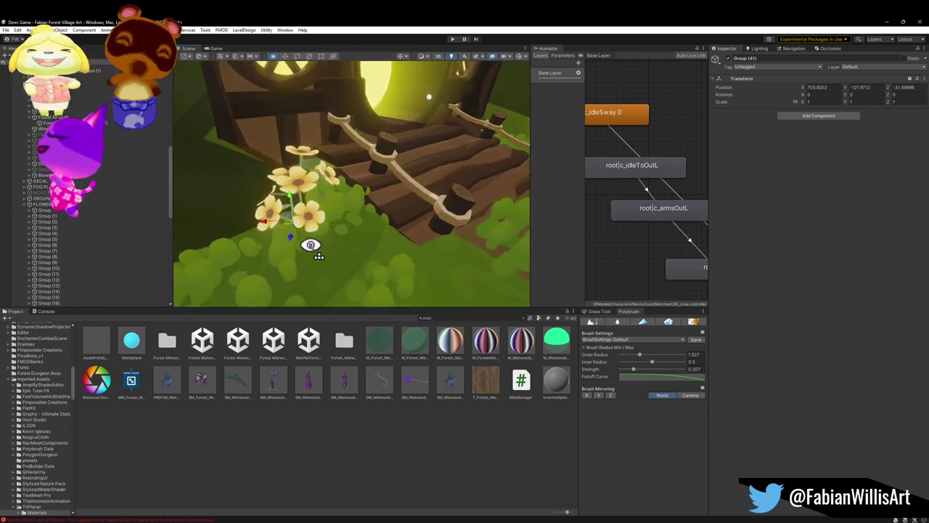
pyautogui.moveTo(324, 231); pyautogui.dragTo(328, 244)
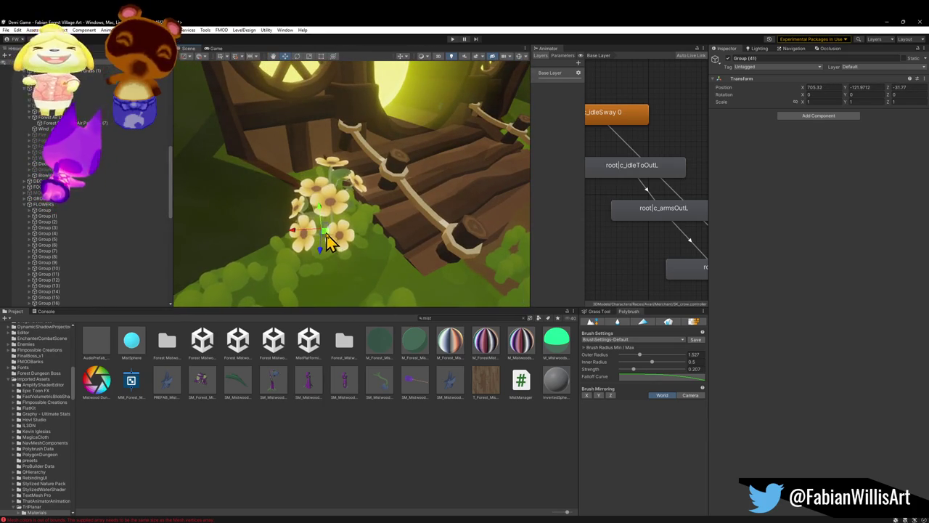
# - Rotate the flower clump about 180 degrees and scale it slightly smaller
pyautogui.moveTo(330, 261)
pyautogui.mouseDown()
pyautogui.moveTo(521, 212)
pyautogui.moveTo(502, 216)
pyautogui.mouseUp()
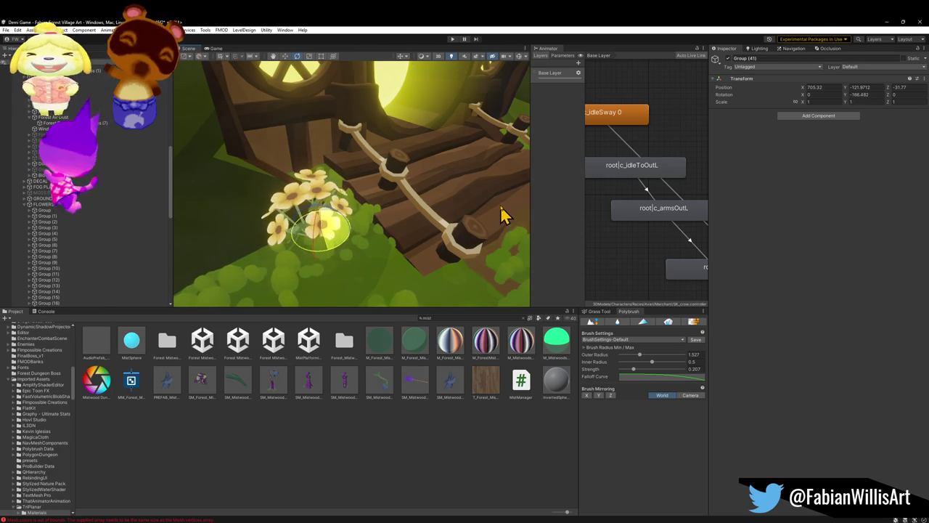
pyautogui.press('w')
pyautogui.moveTo(322, 240)
pyautogui.mouseDown()
pyautogui.moveTo(369, 202)
pyautogui.moveTo(334, 201)
pyautogui.moveTo(321, 208)
pyautogui.moveTo(320, 227)
pyautogui.moveTo(309, 225)
pyautogui.moveTo(320, 265)
pyautogui.moveTo(294, 302)
pyautogui.moveTo(240, 293)
pyautogui.moveTo(308, 284)
pyautogui.moveTo(301, 280)
pyautogui.moveTo(300, 290)
pyautogui.moveTo(370, 220)
pyautogui.moveTo(377, 235)
pyautogui.moveTo(356, 293)
pyautogui.moveTo(357, 259)
pyautogui.moveTo(357, 273)
pyautogui.moveTo(258, 248)
pyautogui.moveTo(494, 239)
pyautogui.moveTo(448, 222)
pyautogui.moveTo(435, 249)
pyautogui.moveTo(416, 220)
pyautogui.moveTo(308, 214)
pyautogui.moveTo(301, 199)
pyautogui.moveTo(269, 191)
pyautogui.moveTo(315, 199)
pyautogui.moveTo(562, 193)
pyautogui.moveTo(448, 255)
pyautogui.mouseUp()
pyautogui.press('r')
# - Duplicate the flower clump several times, creating copies up to Group (46)
pyautogui.hotkey('ctrl', 'd')
pyautogui.press('w')
pyautogui.hotkey('ctrl', 'd')
pyautogui.hotkey('ctrl', 'd')
pyautogui.hotkey('ctrl', 'z')
pyautogui.hotkey('ctrl', 'd')
# - Move and rotate a flower clump copy onto the path edge near the houses, then select Group (48)
pyautogui.moveTo(327, 286)
pyautogui.mouseDown()
pyautogui.moveTo(214, 263)
pyautogui.moveTo(246, 287)
pyautogui.mouseUp()
pyautogui.press('e')
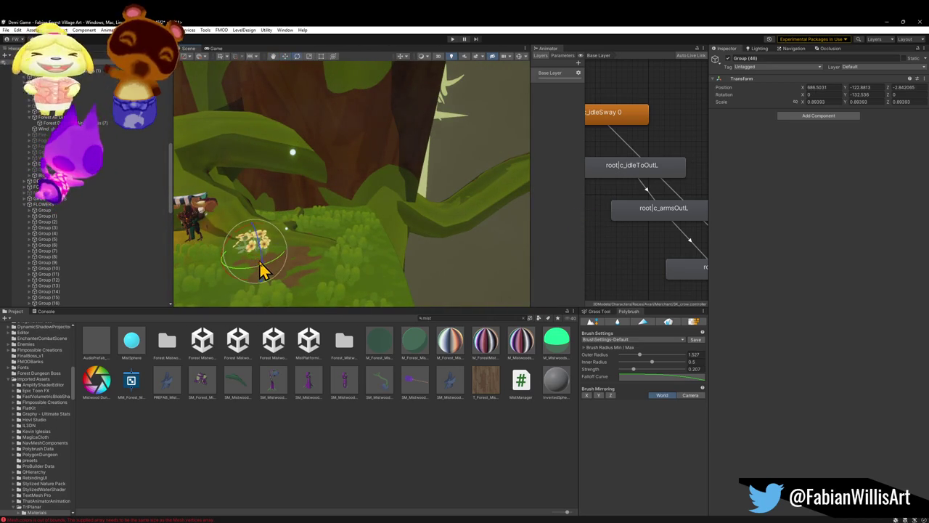
pyautogui.moveTo(254, 256)
pyautogui.mouseDown()
pyautogui.moveTo(128, 257)
pyautogui.moveTo(242, 235)
pyautogui.moveTo(203, 220)
pyautogui.moveTo(239, 234)
pyautogui.mouseUp()
pyautogui.moveTo(465, 231)
pyautogui.mouseDown()
pyautogui.moveTo(459, 217)
pyautogui.moveTo(337, 190)
pyautogui.moveTo(352, 207)
pyautogui.moveTo(347, 181)
pyautogui.moveTo(445, 190)
pyautogui.moveTo(426, 192)
pyautogui.moveTo(419, 262)
pyautogui.moveTo(488, 277)
pyautogui.moveTo(477, 276)
pyautogui.moveTo(504, 253)
pyautogui.moveTo(436, 243)
pyautogui.moveTo(367, 254)
pyautogui.moveTo(409, 217)
pyautogui.moveTo(394, 196)
pyautogui.mouseUp()
pyautogui.click(352, 206)
pyautogui.press('w')
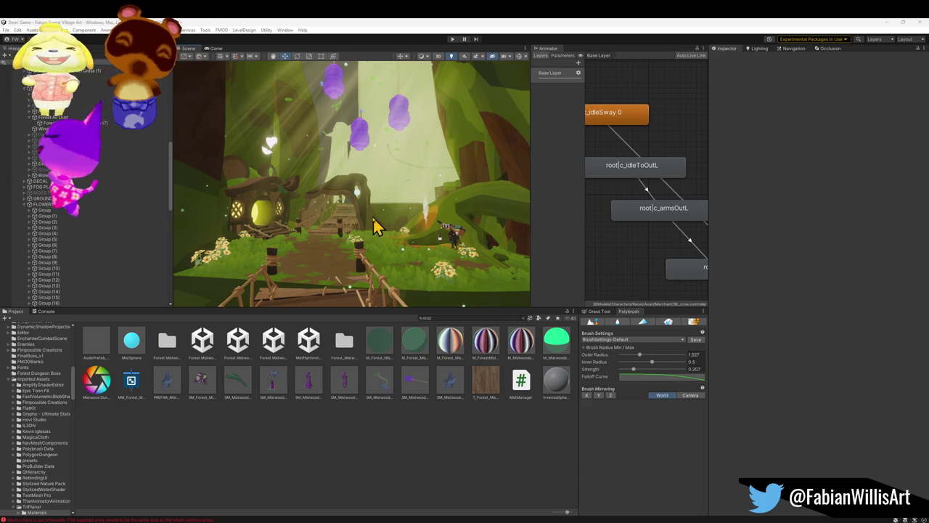
pyautogui.moveTo(427, 214); pyautogui.dragTo(421, 216)
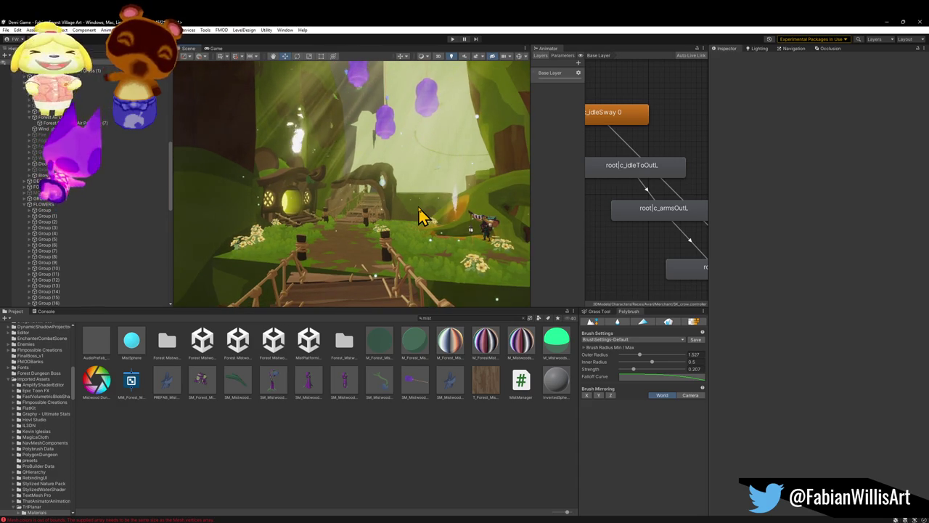
pyautogui.moveTo(427, 211); pyautogui.dragTo(384, 208)
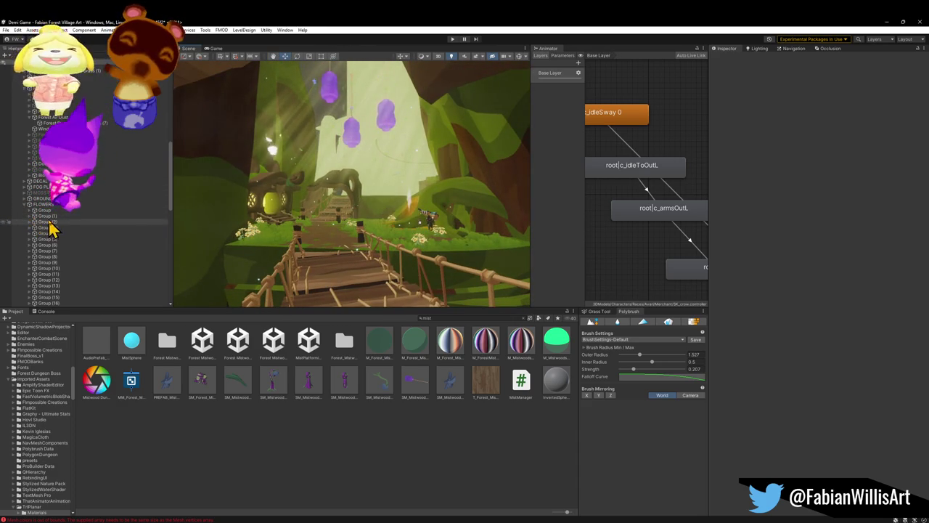
pyautogui.click(45, 211)
pyautogui.press('Down')
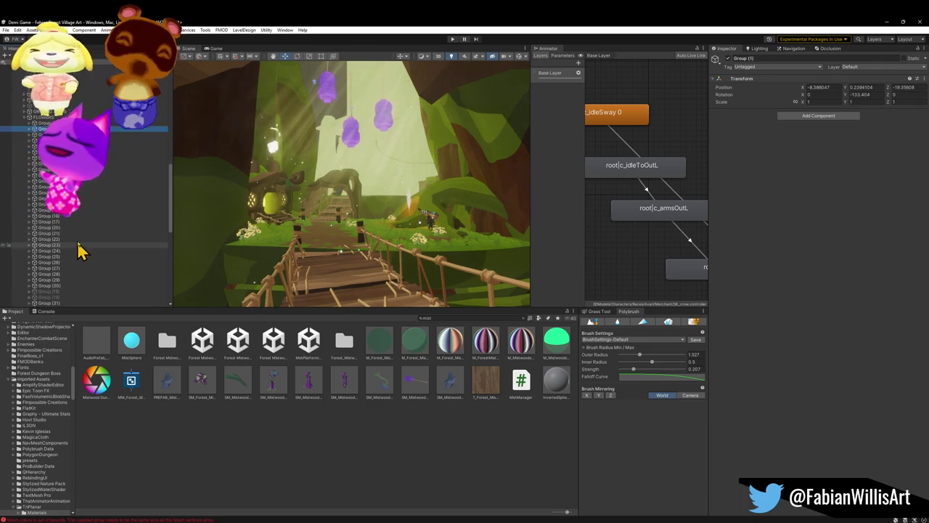
pyautogui.scroll(-5, 62, 265)
pyautogui.keyDown('shift'); pyautogui.click(63, 263); pyautogui.keyUp('shift')
pyautogui.keyDown('shift'); pyautogui.click(63, 285); pyautogui.keyUp('shift')
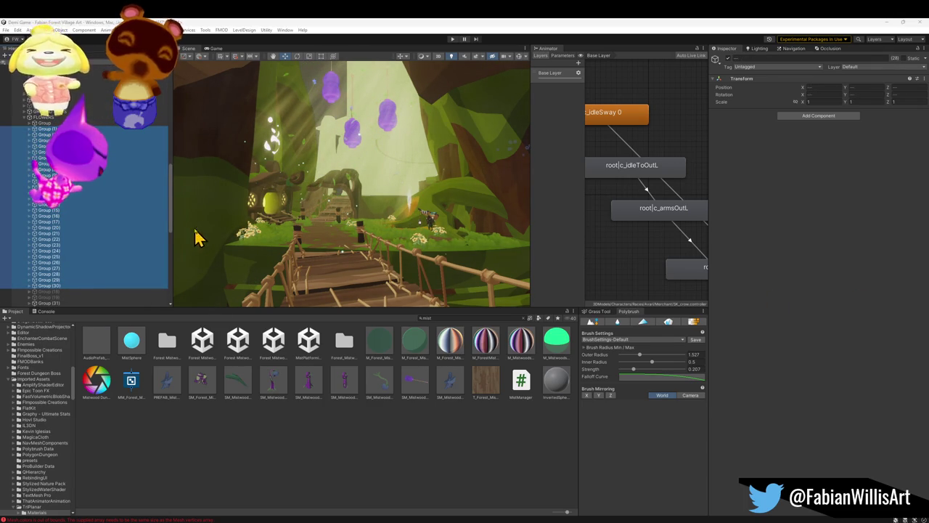
pyautogui.scroll(-3, 76, 274)
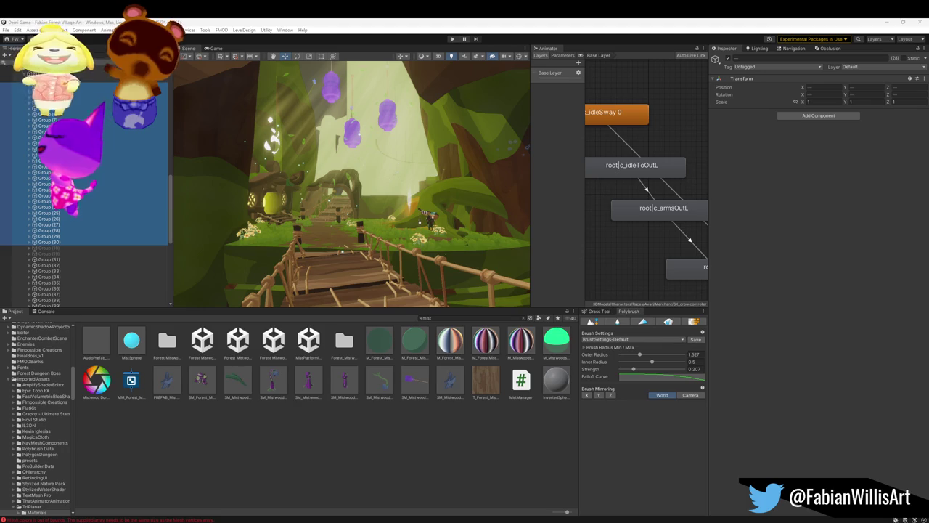
pyautogui.scroll(-5, 134, 269)
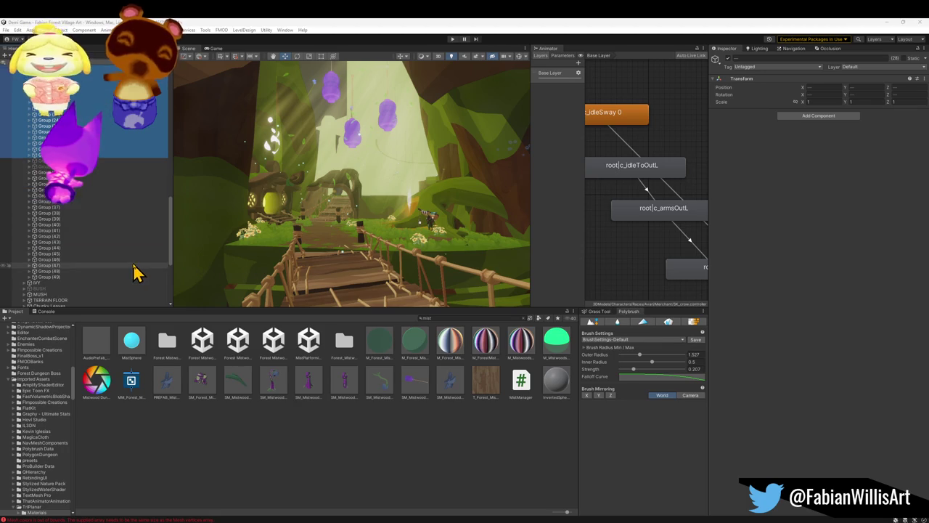
pyautogui.keyDown('shift'); pyautogui.click(77, 218); pyautogui.keyUp('shift')
pyautogui.keyDown('shift'); pyautogui.click(78, 236); pyautogui.keyUp('shift')
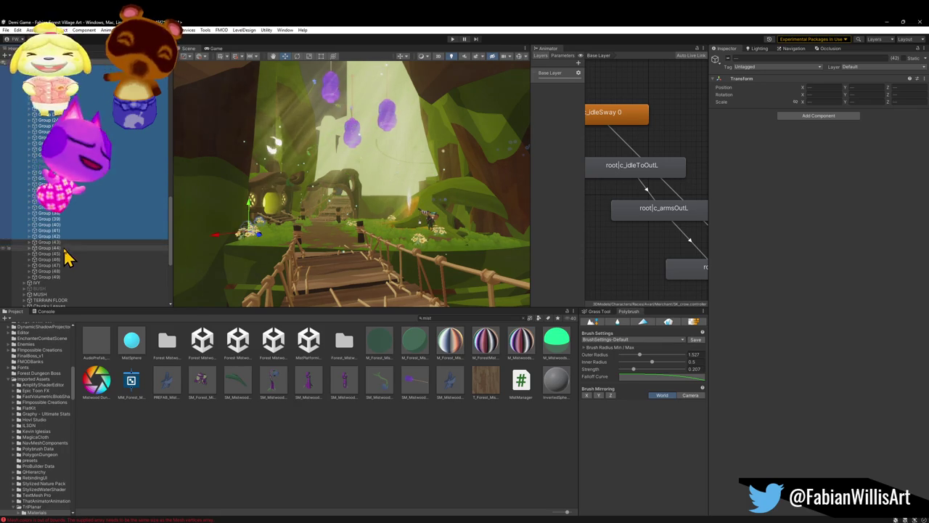
pyautogui.moveTo(334, 243); pyautogui.dragTo(392, 247)
pyautogui.keyDown('shift'); pyautogui.click(48, 226); pyautogui.keyUp('shift')
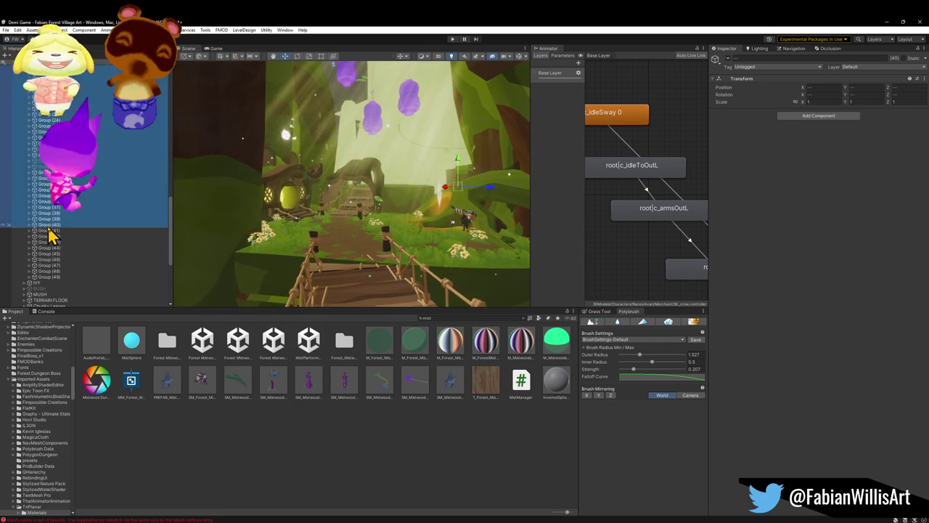
pyautogui.keyDown('shift'); pyautogui.click(51, 231); pyautogui.keyUp('shift')
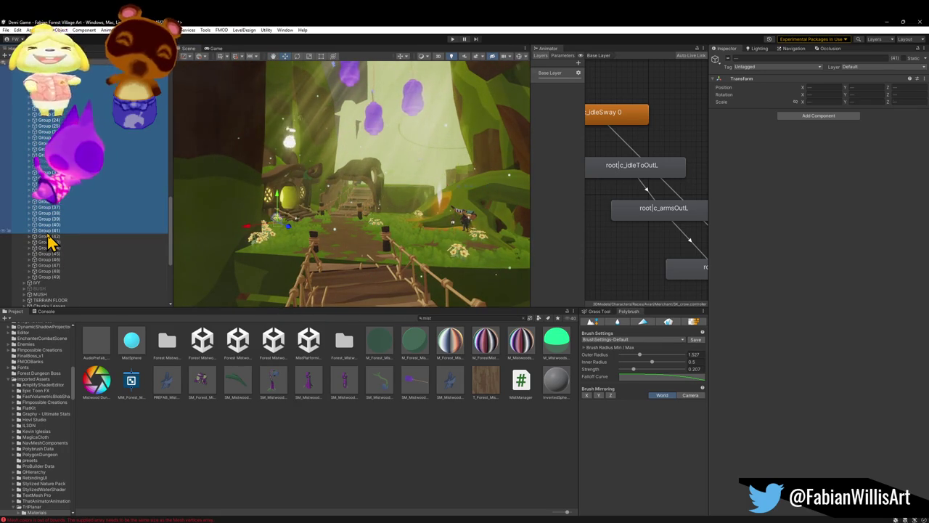
pyautogui.scroll(-5, 75, 235)
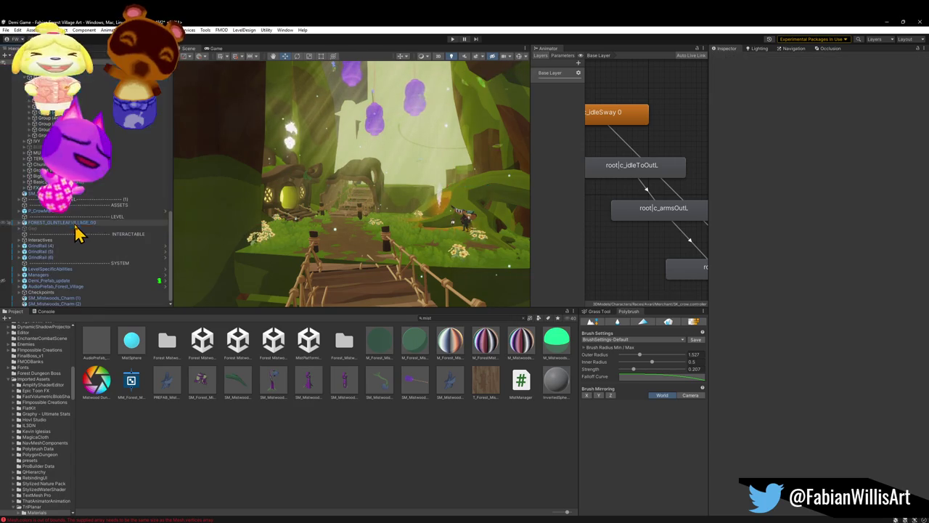
# - Select Forest_Ivy_02 (3) in the IVY group and bring it to the view centre on the bridge
pyautogui.click(378, 216)
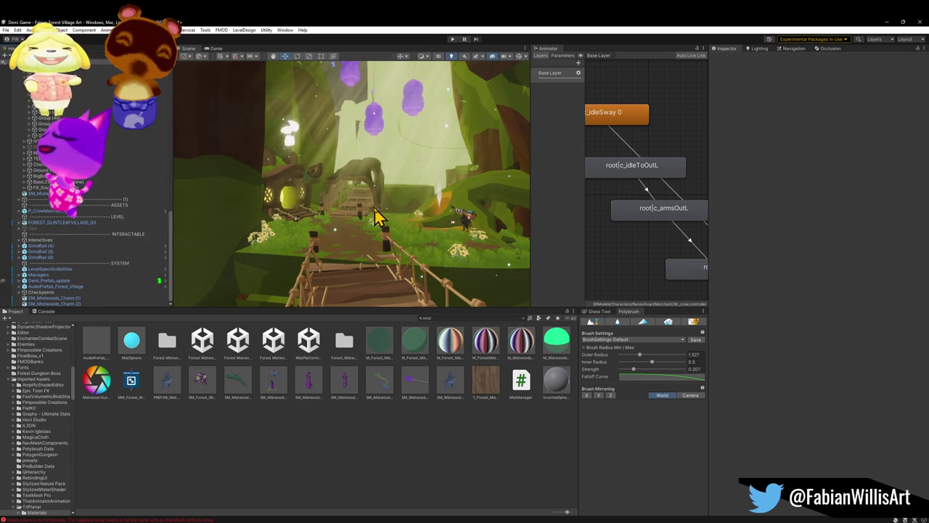
pyautogui.click(25, 140)
pyautogui.click(36, 147)
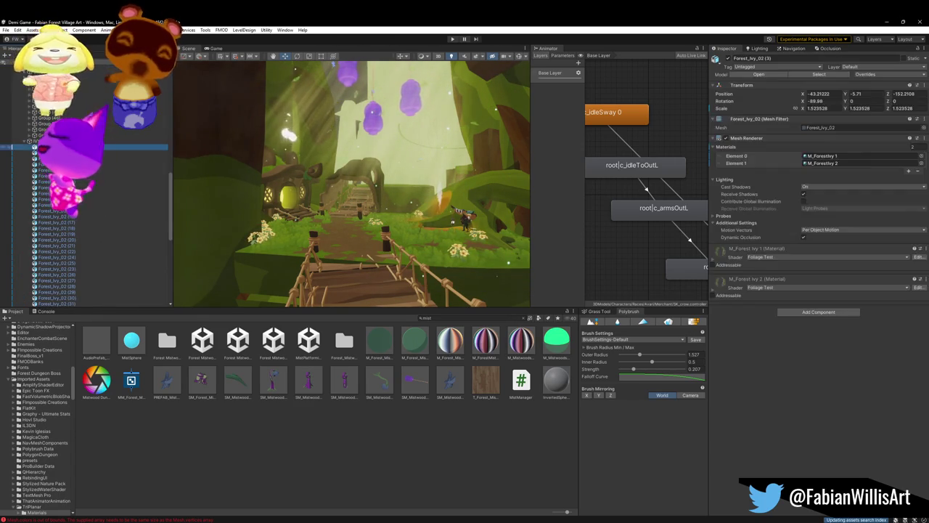
pyautogui.scroll(-5, 87, 210)
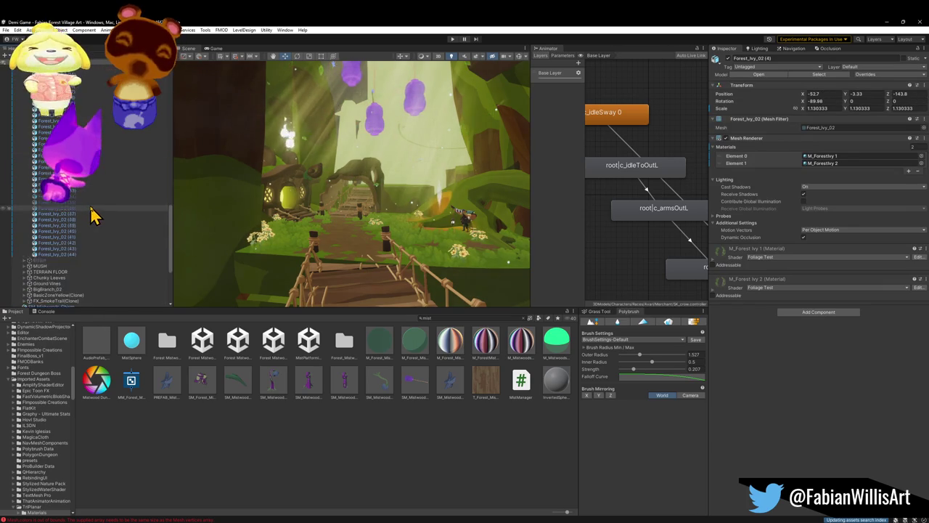
pyautogui.click(93, 218)
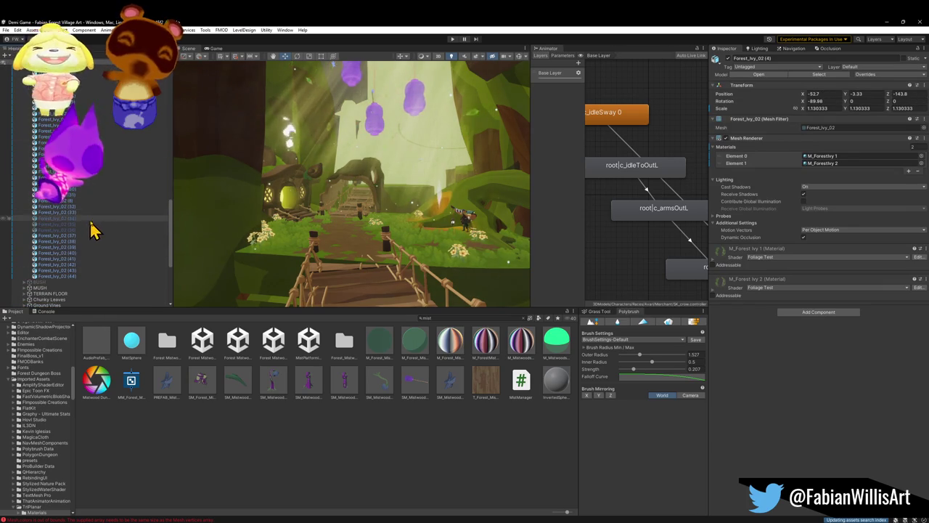
pyautogui.keyDown('shift'); pyautogui.click(77, 277); pyautogui.keyUp('shift')
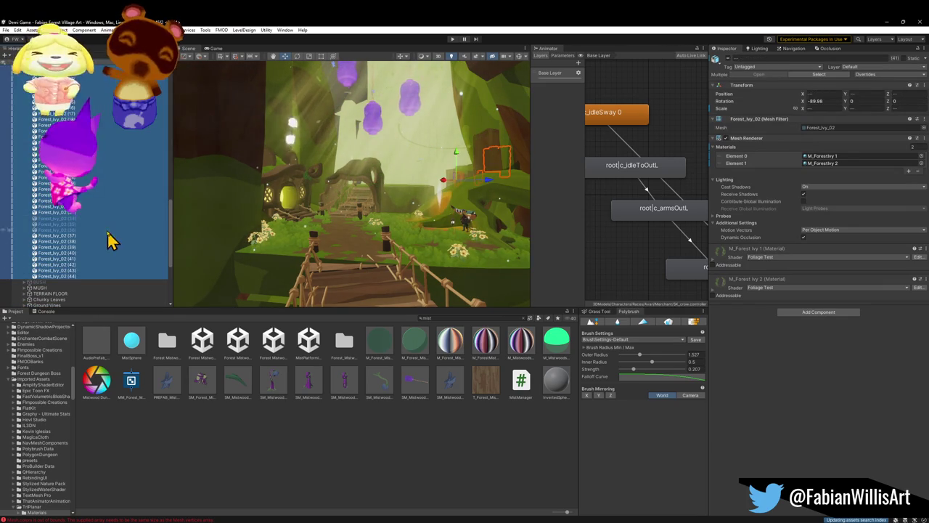
pyautogui.scroll(10, 106, 236)
pyautogui.click(70, 191)
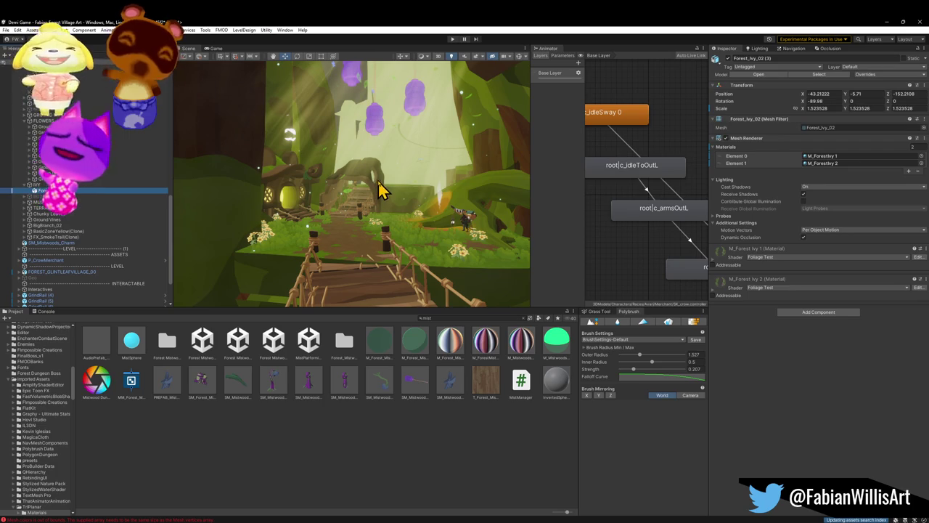
pyautogui.hotkey('ctrl', 'alt', 'f')
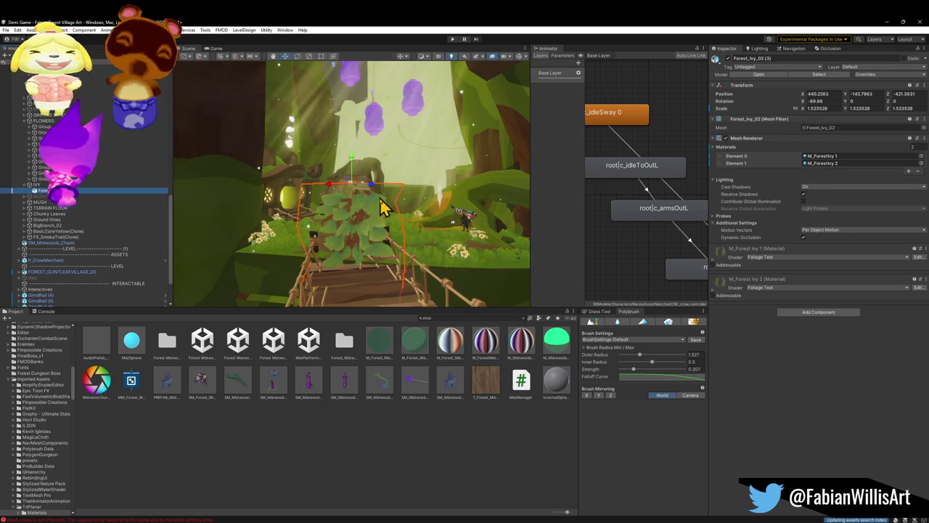
# - Raise Forest_Ivy_02 (3) to about Y -104.93 so it hangs from the cave ceiling
pyautogui.moveTo(358, 192)
pyautogui.mouseDown()
pyautogui.moveTo(384, 62)
pyautogui.moveTo(390, 66)
pyautogui.mouseUp()
pyautogui.press('f')
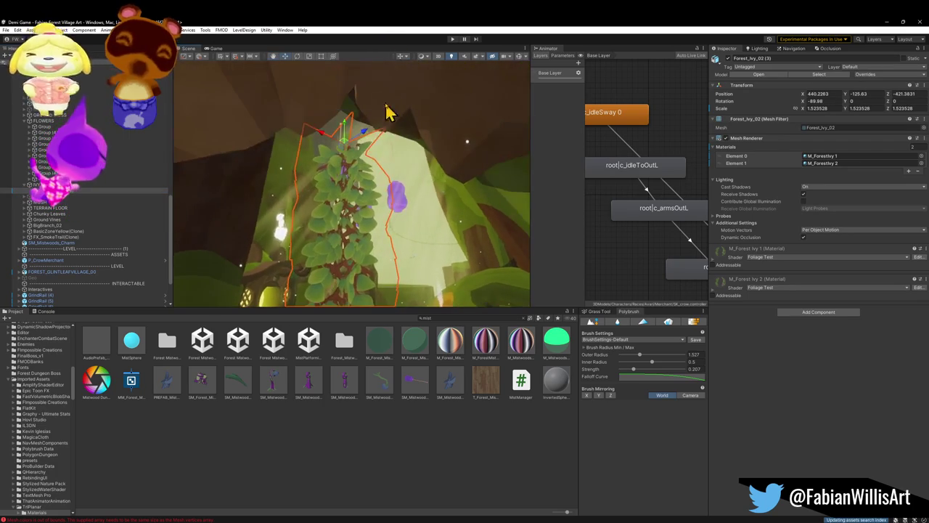
pyautogui.click(348, 167)
pyautogui.click(347, 152)
pyautogui.moveTo(349, 149); pyautogui.dragTo(361, 43)
pyautogui.press('s')
pyautogui.press('w')
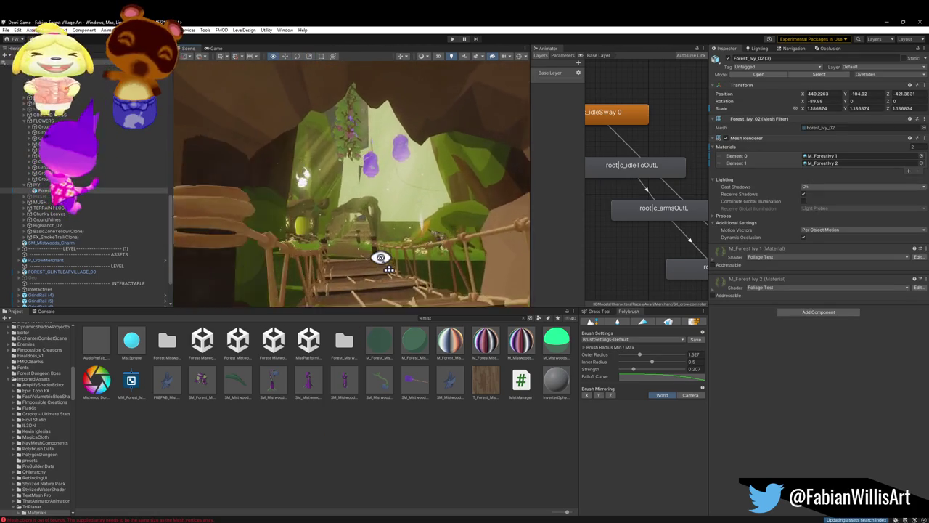
pyautogui.press('w')
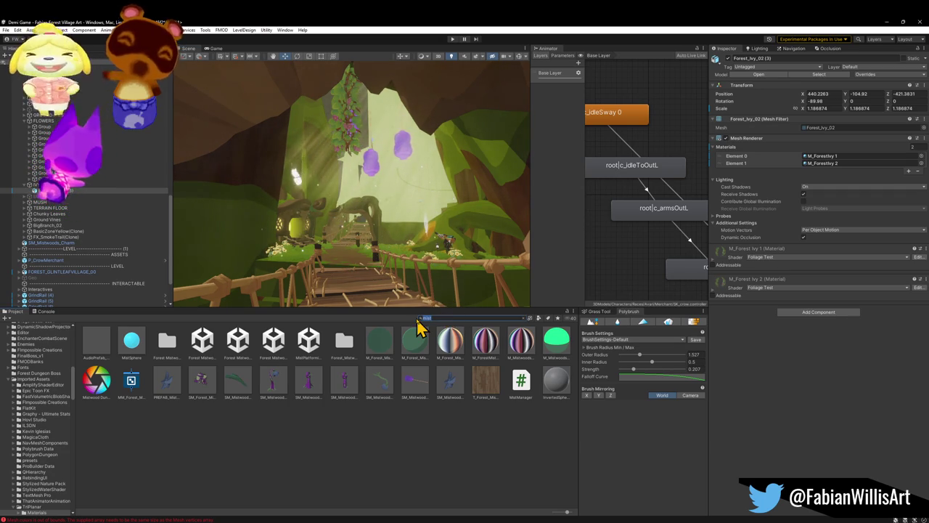
# - Search the Project for a3d, drop a tree onto the bridge, then undo it
pyautogui.write('a')
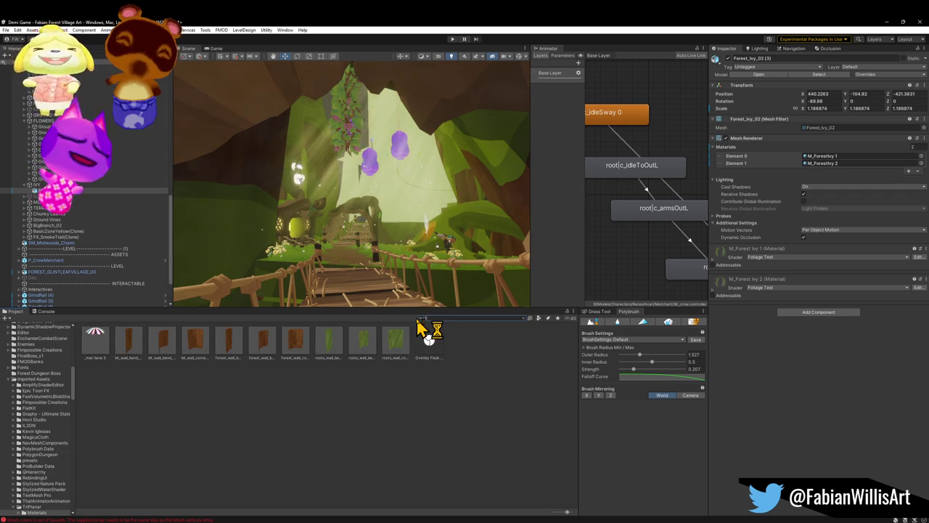
pyautogui.write('3d')
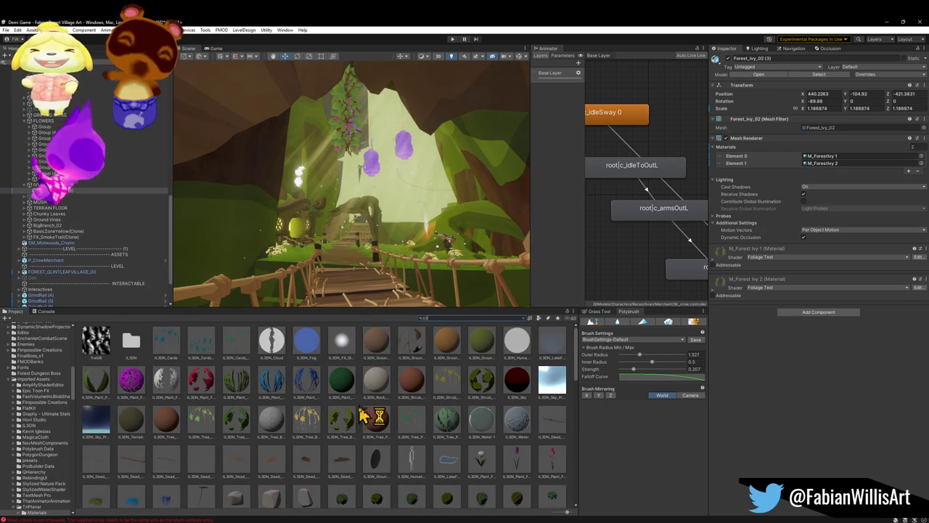
pyautogui.scroll(-3, 384, 426)
pyautogui.scroll(-3, 468, 426)
pyautogui.moveTo(386, 415)
pyautogui.mouseDown()
pyautogui.moveTo(376, 408)
pyautogui.moveTo(361, 266)
pyautogui.mouseUp()
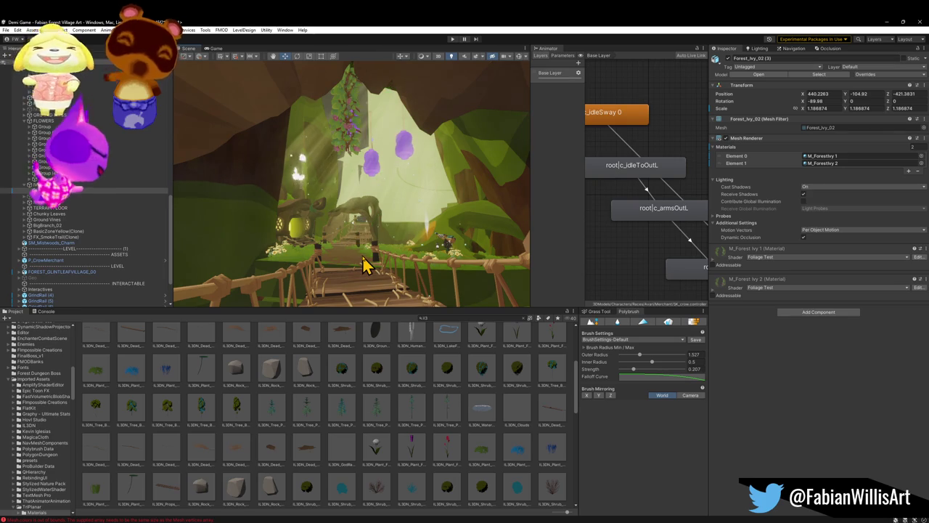
pyautogui.hotkey('ctrl', 'z')
# - Hide the IVY group and place IL3DN_Tree_Pine_01_OneMesh onto the rope bridge
pyautogui.click(728, 58)
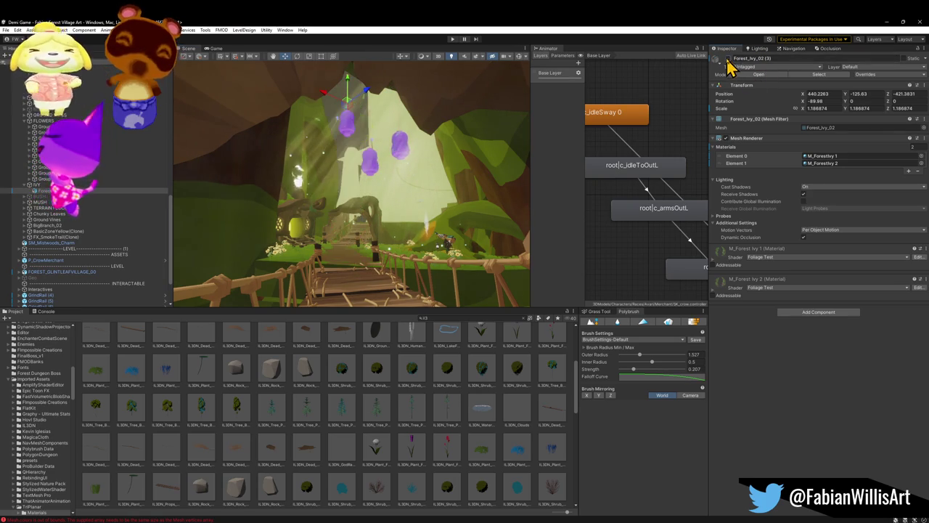
pyautogui.click(148, 185)
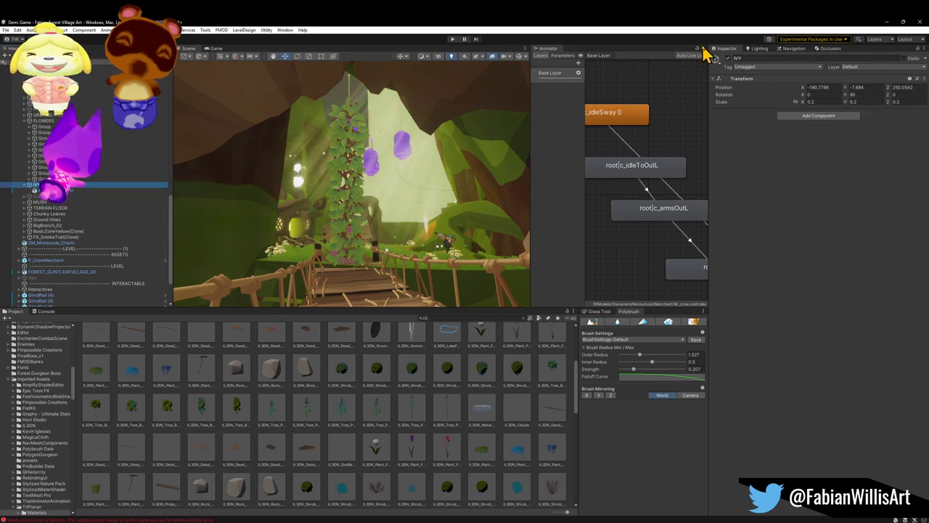
pyautogui.click(729, 58)
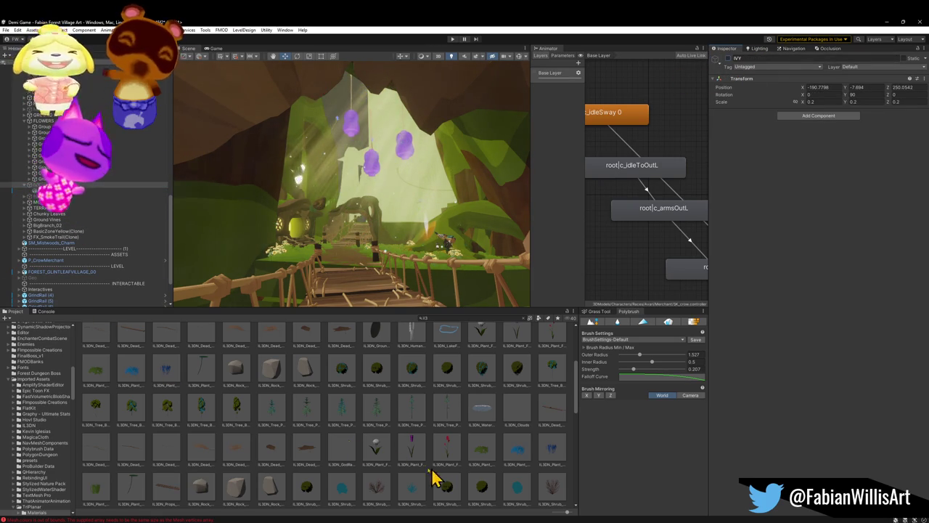
pyautogui.moveTo(310, 419)
pyautogui.mouseDown()
pyautogui.moveTo(355, 260)
pyautogui.moveTo(554, 193)
pyautogui.moveTo(568, 208)
pyautogui.moveTo(555, 204)
pyautogui.mouseUp()
pyautogui.press('r')
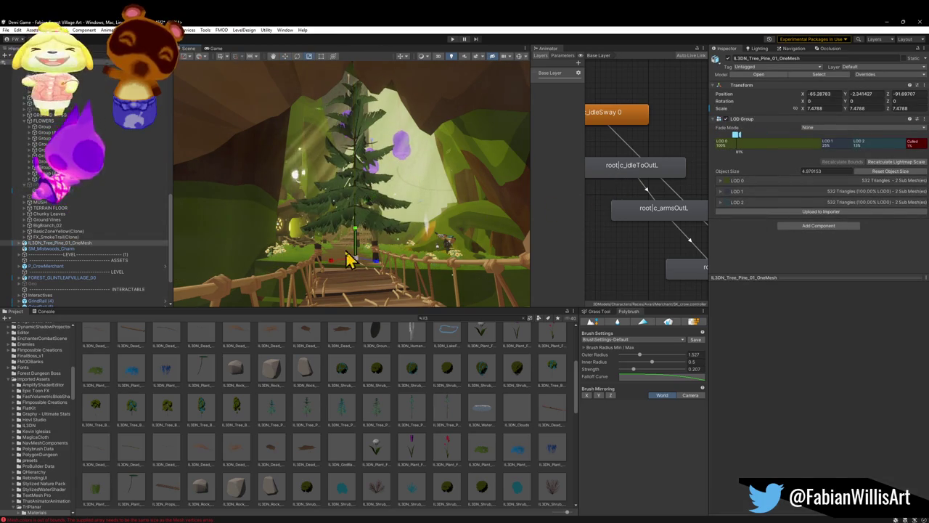
# - Shift the pine to the bridge's right side and enlarge it to a uniform scale of about 9.33
pyautogui.moveTo(355, 268)
pyautogui.mouseDown()
pyautogui.moveTo(457, 262)
pyautogui.moveTo(446, 267)
pyautogui.moveTo(442, 245)
pyautogui.mouseUp()
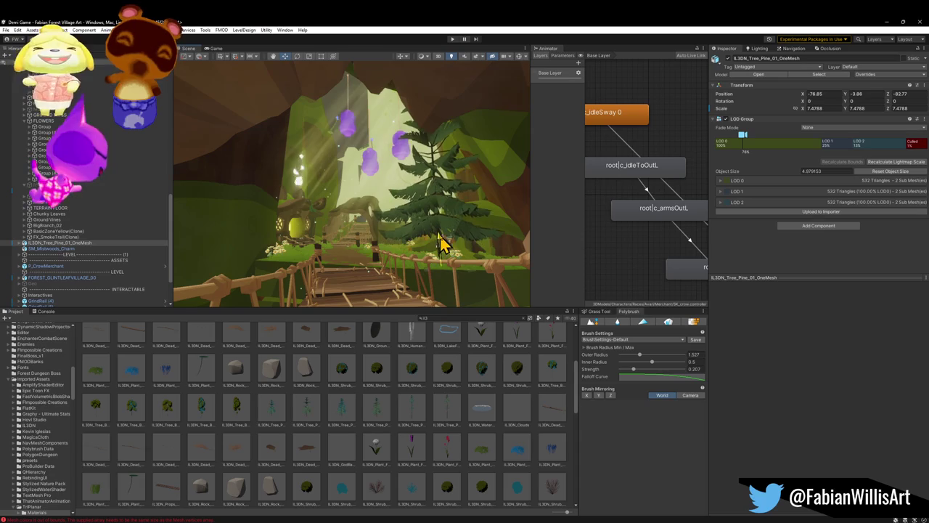
pyautogui.moveTo(445, 277)
pyautogui.mouseDown()
pyautogui.moveTo(440, 255)
pyautogui.moveTo(450, 272)
pyautogui.mouseUp()
pyautogui.moveTo(411, 239); pyautogui.dragTo(432, 256)
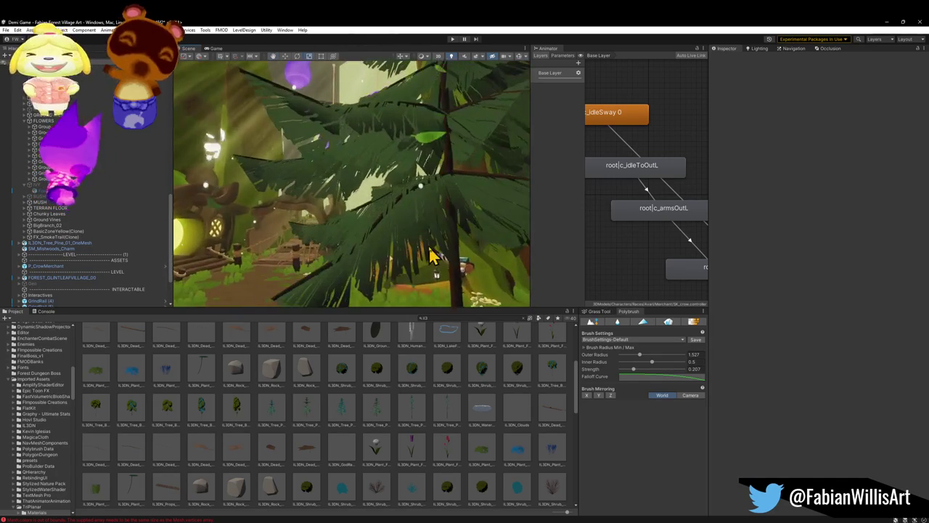
# - Expand the pine tree and turn off its LOD1 and LOD2 meshes, leaving only LOD0
pyautogui.click(398, 255)
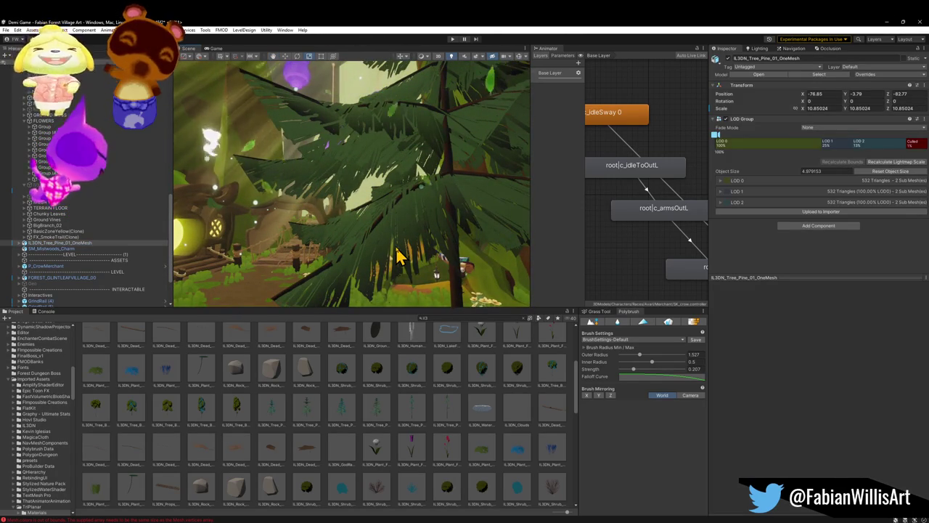
pyautogui.click(19, 243)
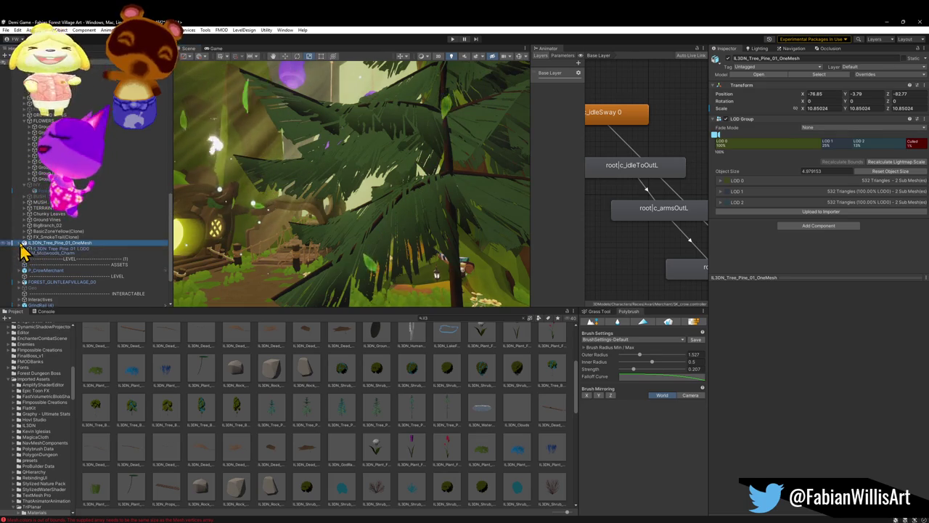
pyautogui.click(69, 249)
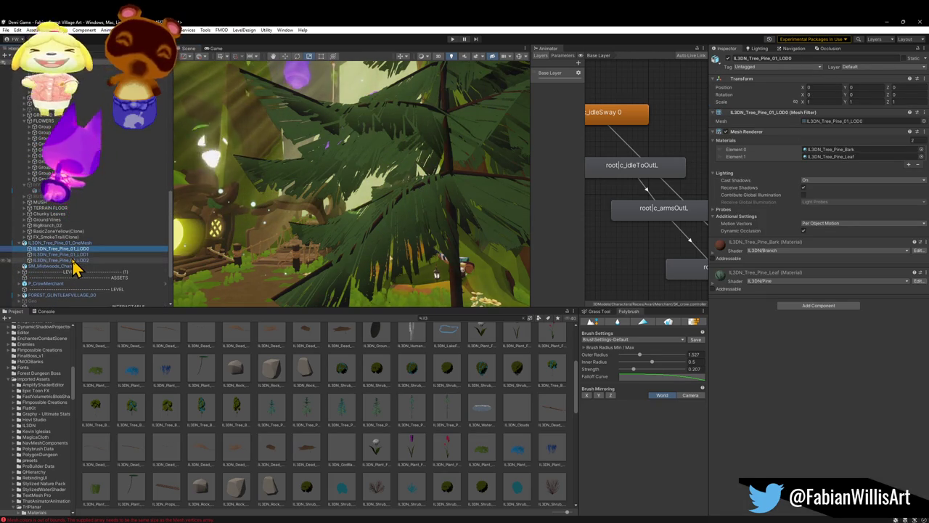
pyautogui.click(74, 260)
pyautogui.click(76, 255)
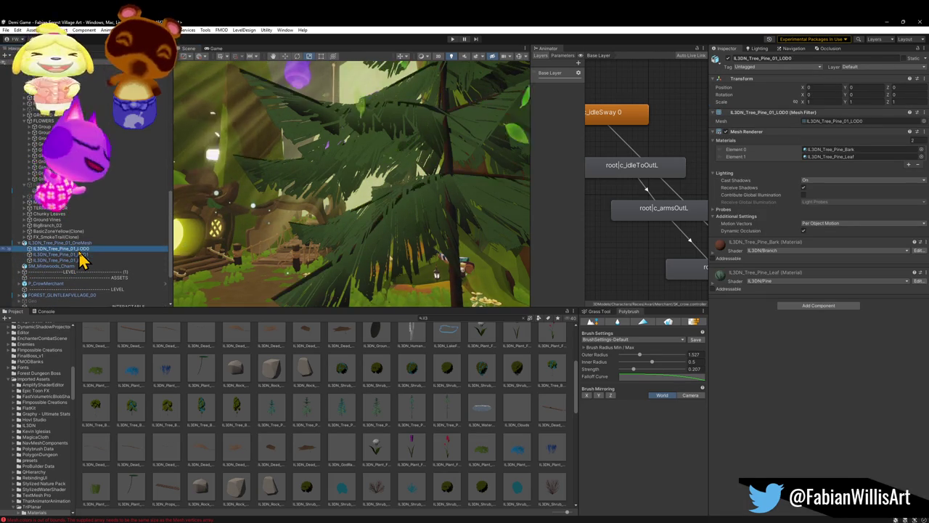
pyautogui.click(81, 261)
pyautogui.hotkey('shift', 'Up')
pyautogui.hotkey('shift', 'Up')
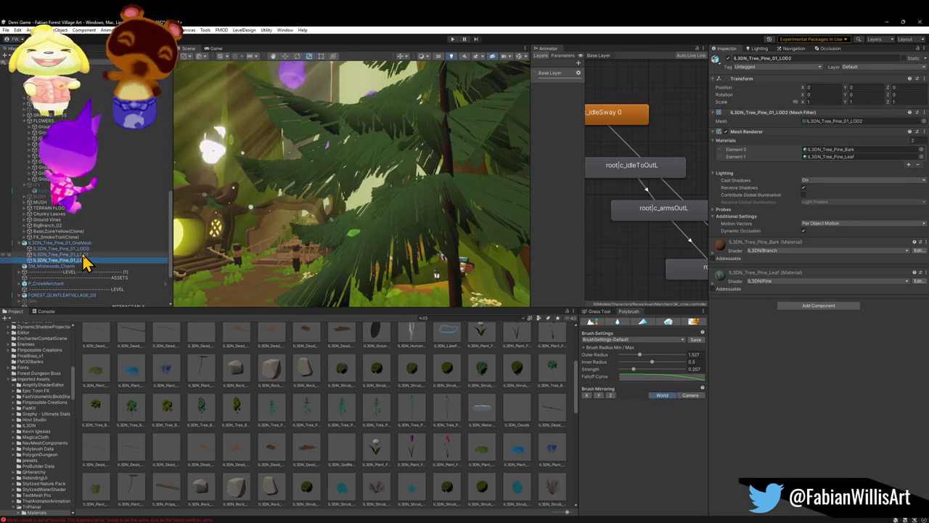
pyautogui.hotkey('shift', 'Down')
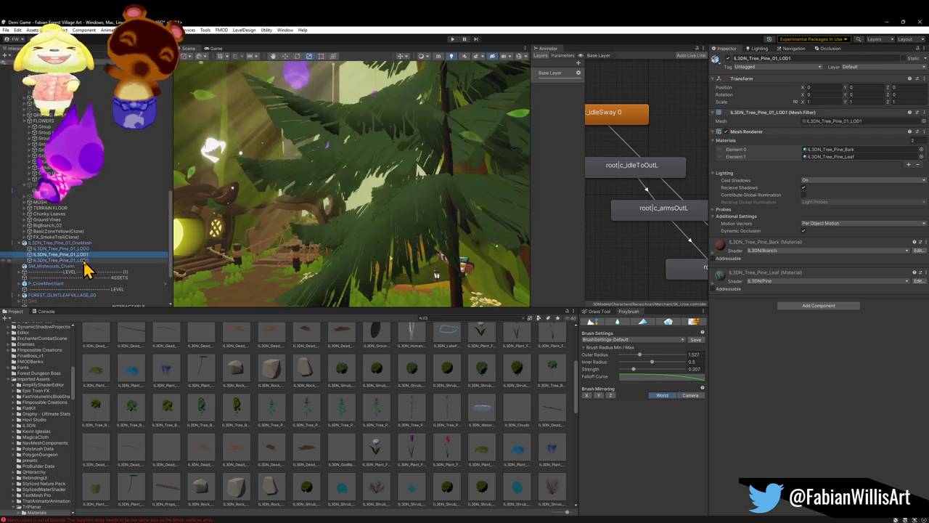
pyautogui.click(727, 58)
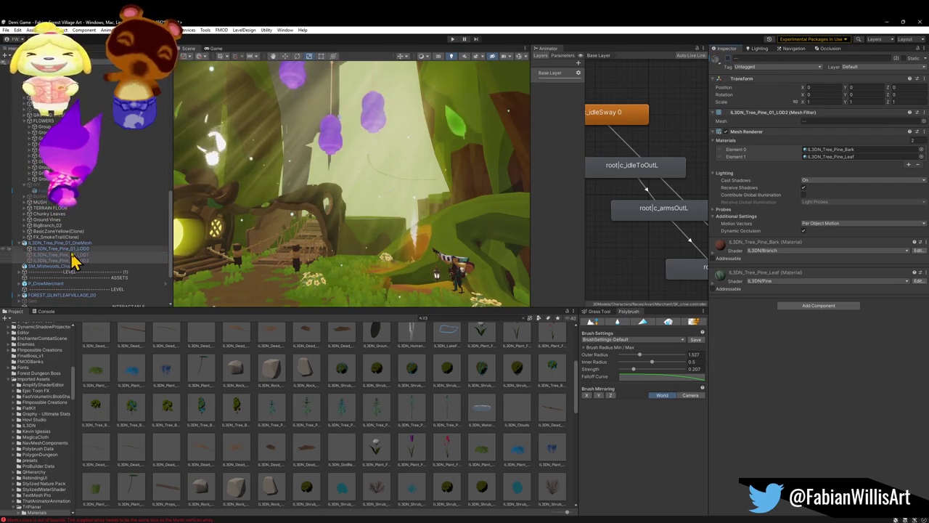
# - Collapse the LOD Group settings and select the pine's LOD0 mesh to show its bark and leaf materials
pyautogui.click(72, 249)
pyautogui.press('Up')
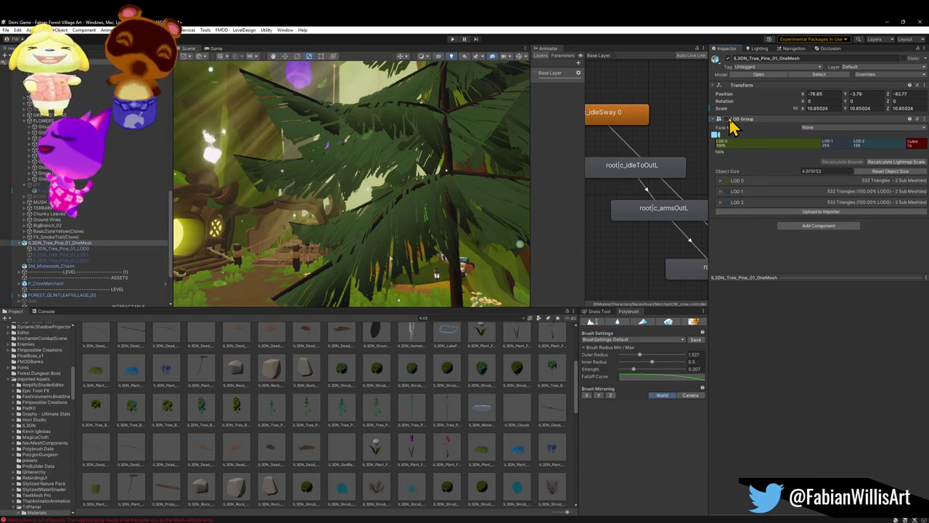
pyautogui.click(73, 249)
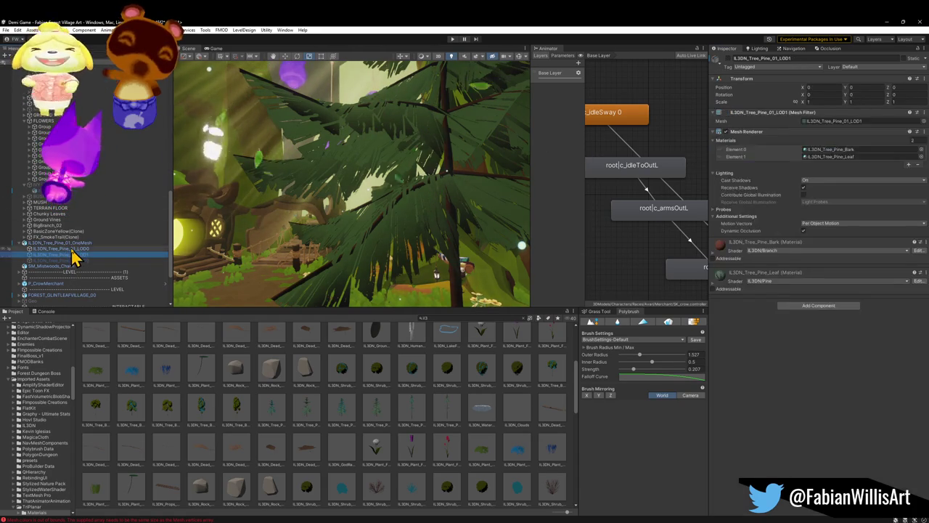
pyautogui.press('Up')
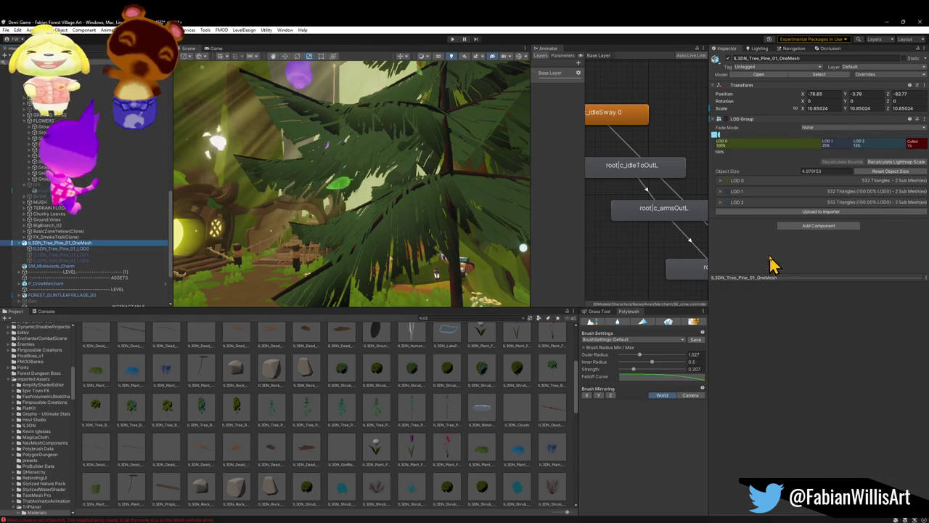
pyautogui.click(713, 120)
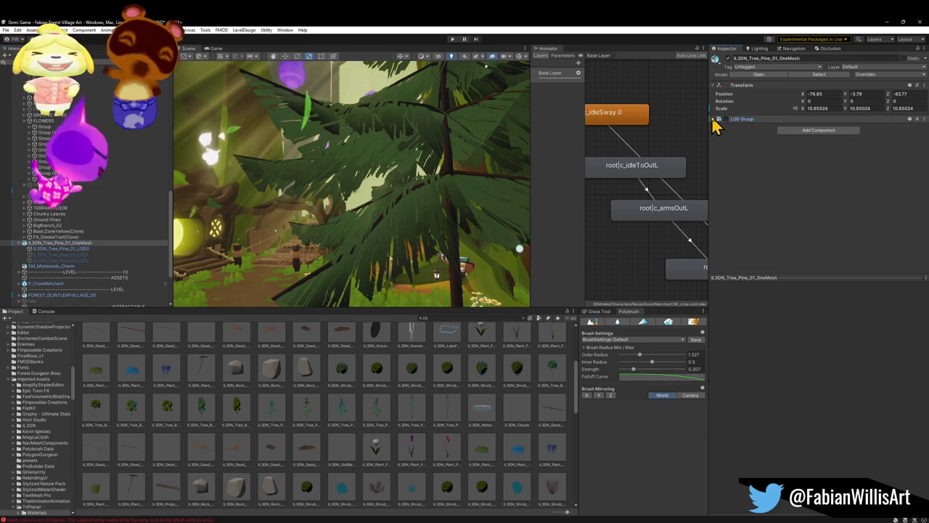
pyautogui.click(63, 249)
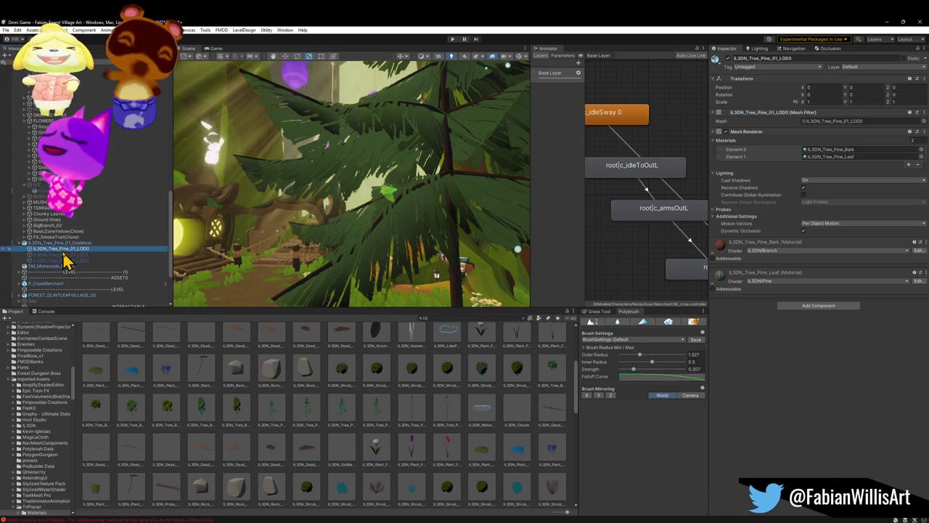
# - Try a new Alpha Cutoff on the pine leaf material, then revert it to 0.5
pyautogui.click(715, 289)
pyautogui.moveTo(847, 315)
pyautogui.mouseDown()
pyautogui.moveTo(913, 315)
pyautogui.moveTo(803, 320)
pyautogui.moveTo(814, 317)
pyautogui.mouseUp()
pyautogui.press('s')
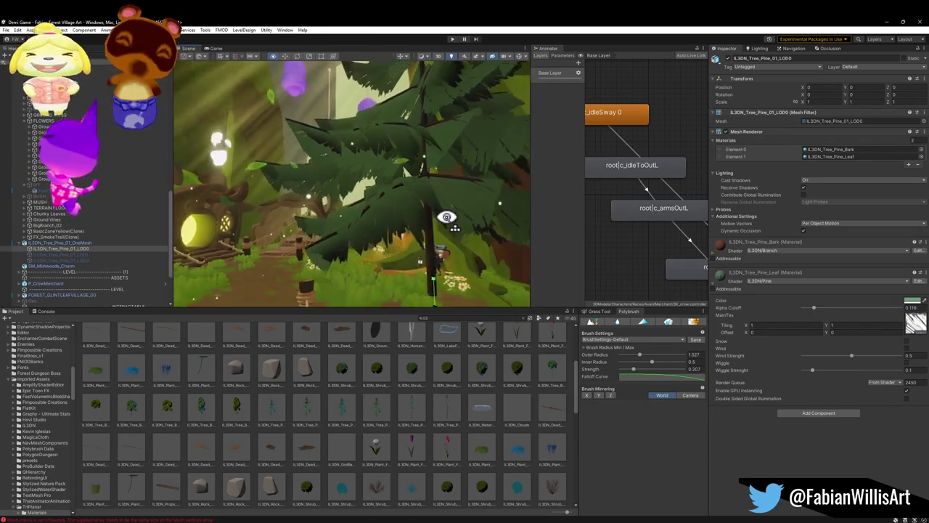
pyautogui.press('s')
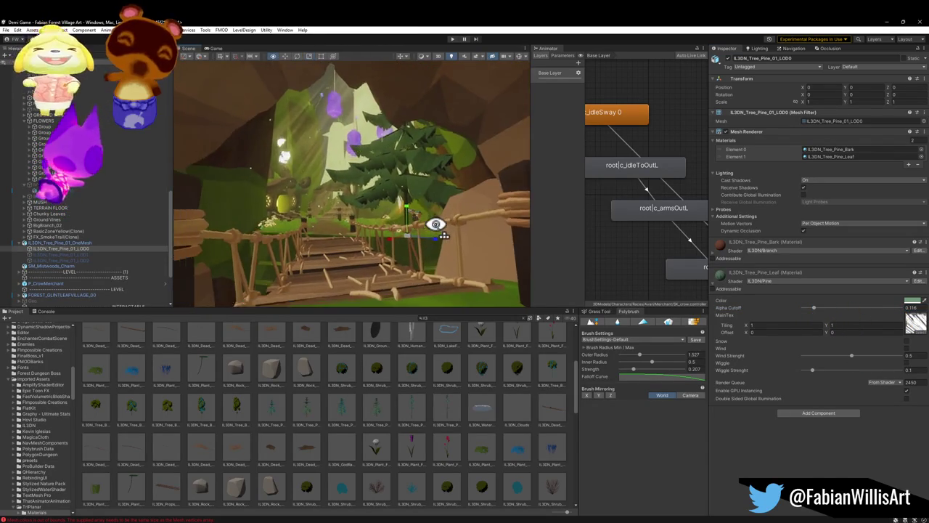
pyautogui.hotkey('ctrl', 'z')
pyautogui.press('w')
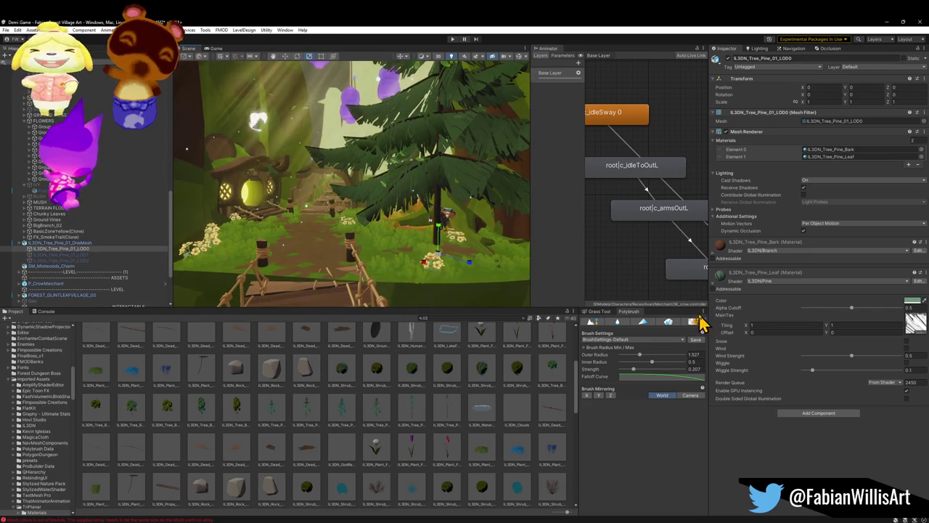
# - Shift the leaf tint's hue toward a more saturated green
pyautogui.click(912, 300)
pyautogui.moveTo(912, 336)
pyautogui.mouseDown()
pyautogui.moveTo(905, 380)
pyautogui.moveTo(869, 378)
pyautogui.moveTo(858, 348)
pyautogui.moveTo(880, 319)
pyautogui.moveTo(869, 326)
pyautogui.mouseUp()
pyautogui.moveTo(878, 357)
pyautogui.mouseDown()
pyautogui.moveTo(900, 355)
pyautogui.moveTo(872, 359)
pyautogui.moveTo(880, 349)
pyautogui.moveTo(876, 357)
pyautogui.mouseUp()
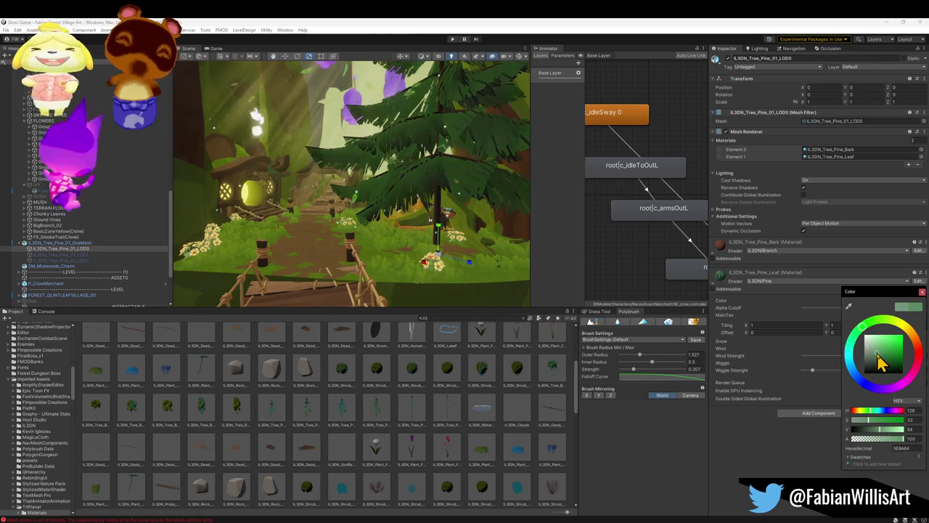
pyautogui.press('Return')
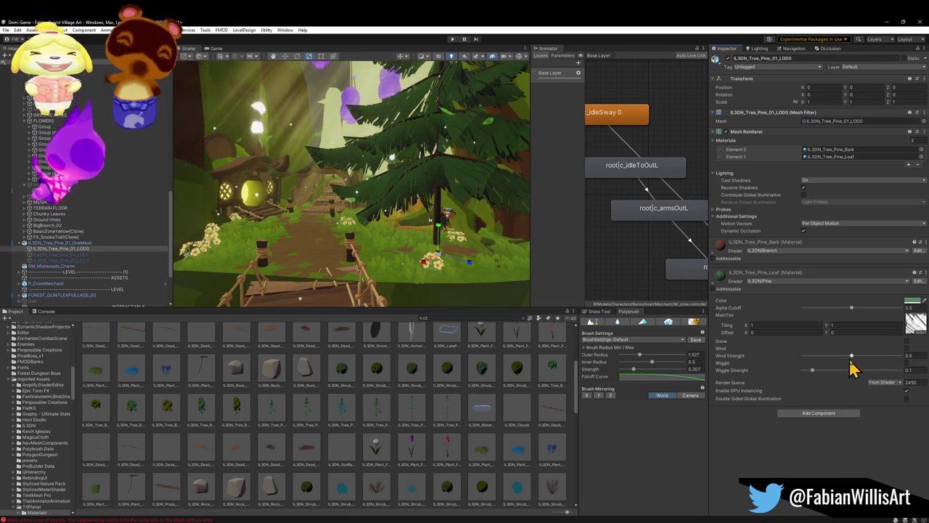
# - Test a higher leaf Wind Strength, then undo the change
pyautogui.moveTo(855, 360); pyautogui.dragTo(894, 360)
pyautogui.hotkey('ctrl', 'z')
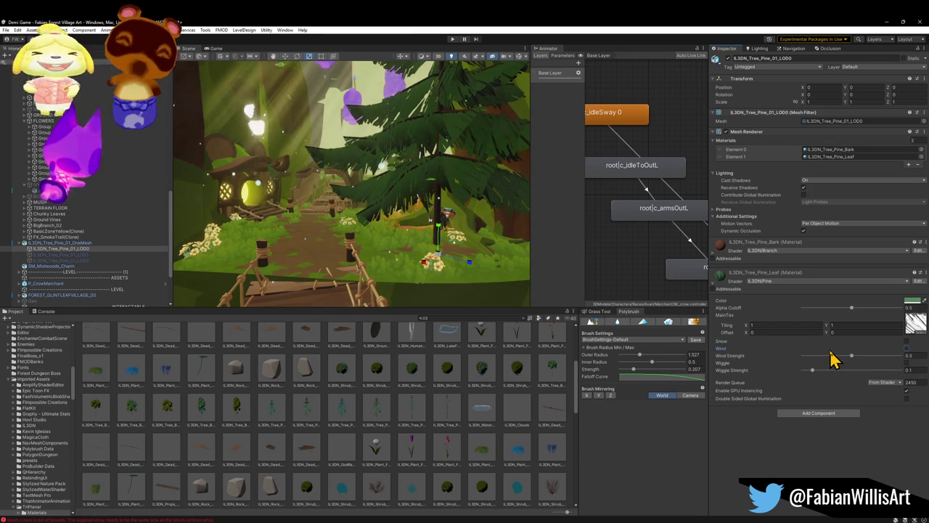
pyautogui.hotkey('ctrl', 'z')
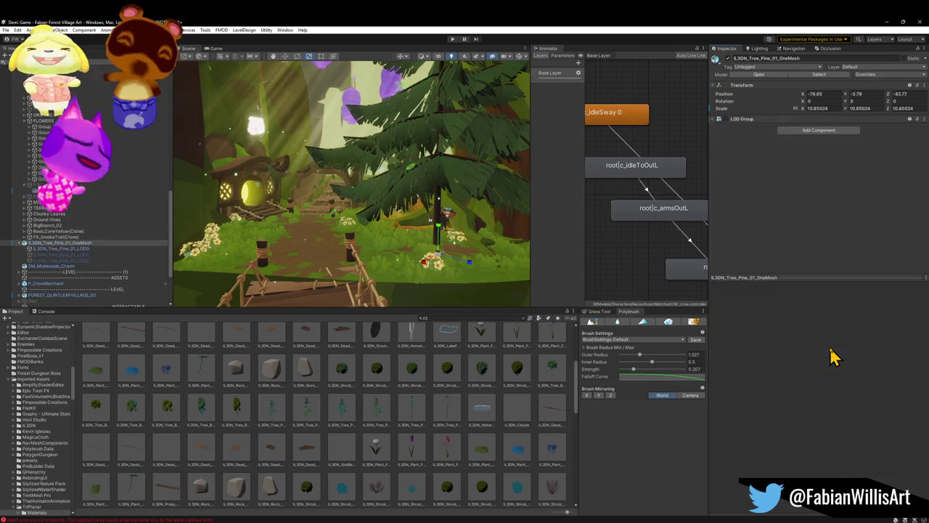
pyautogui.hotkey('ctrl', 'y')
pyautogui.press('s')
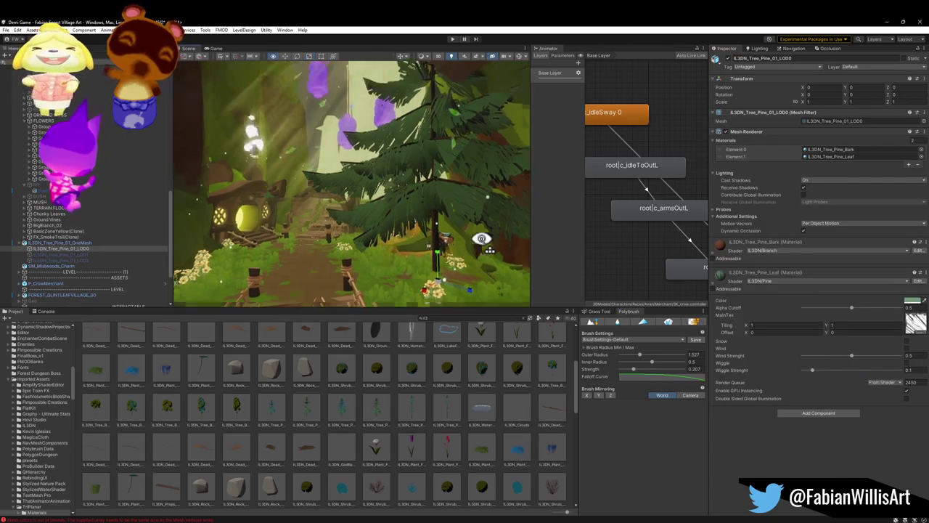
pyautogui.press('w')
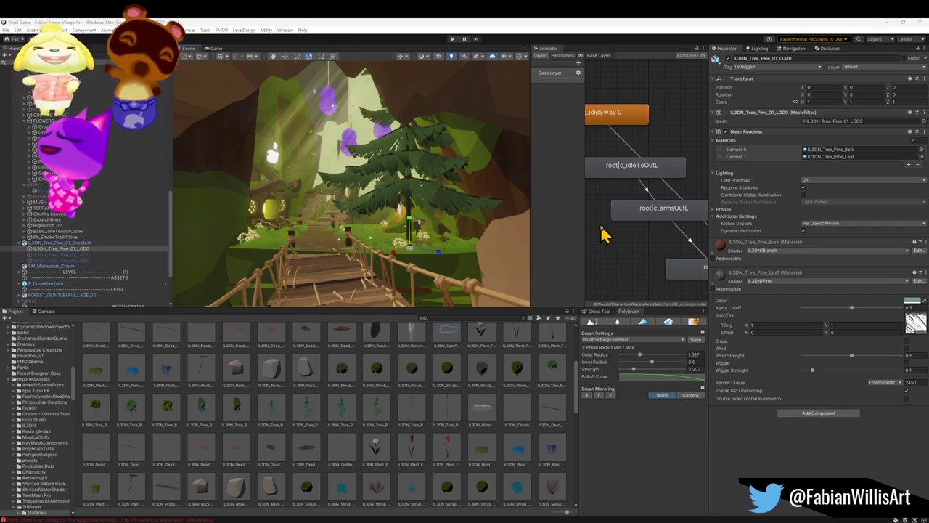
# - Try another leaf hue but cancel it, then enable Wind on the leaf material
pyautogui.click(908, 300)
pyautogui.moveTo(857, 357)
pyautogui.mouseDown()
pyautogui.moveTo(852, 373)
pyautogui.moveTo(884, 353)
pyautogui.moveTo(857, 371)
pyautogui.moveTo(860, 389)
pyautogui.moveTo(904, 385)
pyautogui.moveTo(879, 391)
pyautogui.moveTo(860, 378)
pyautogui.moveTo(856, 366)
pyautogui.moveTo(875, 349)
pyautogui.moveTo(904, 342)
pyautogui.moveTo(916, 350)
pyautogui.moveTo(913, 370)
pyautogui.mouseUp()
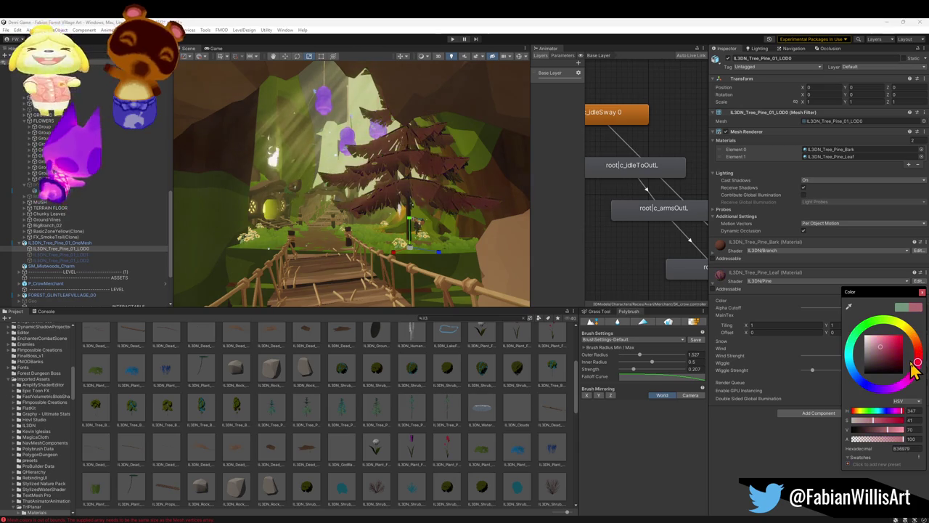
pyautogui.press('Escape')
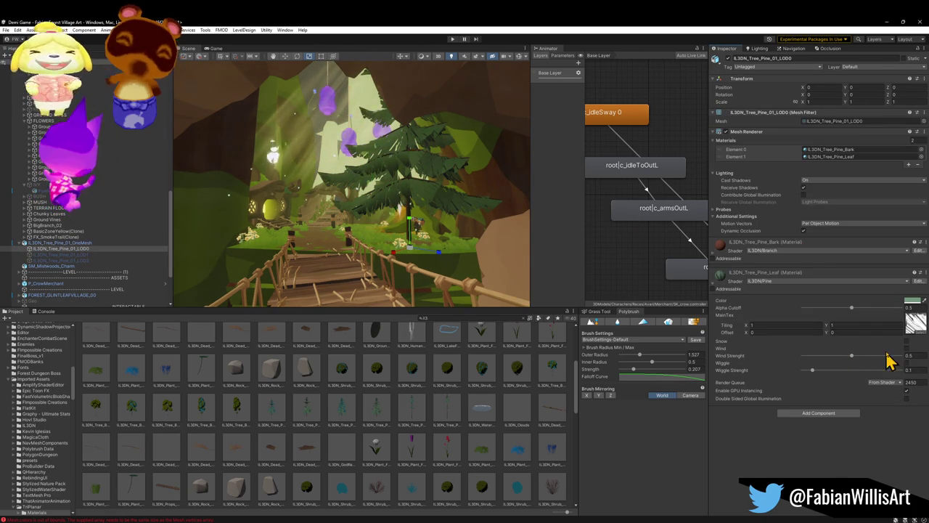
pyautogui.click(906, 342)
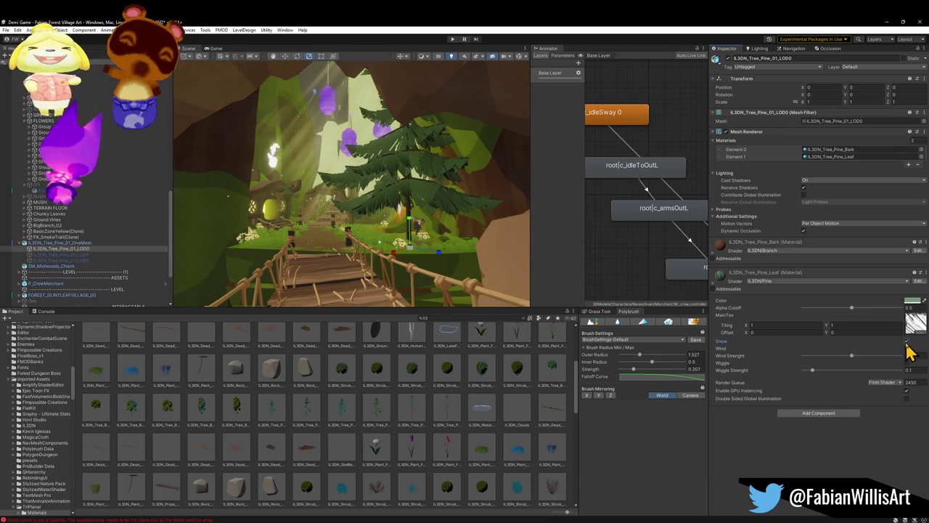
# - Raise leaf Wind Strength, set Wiggle Strength to 0.294, and enable GPU Instancing
pyautogui.moveTo(853, 357); pyautogui.dragTo(902, 370)
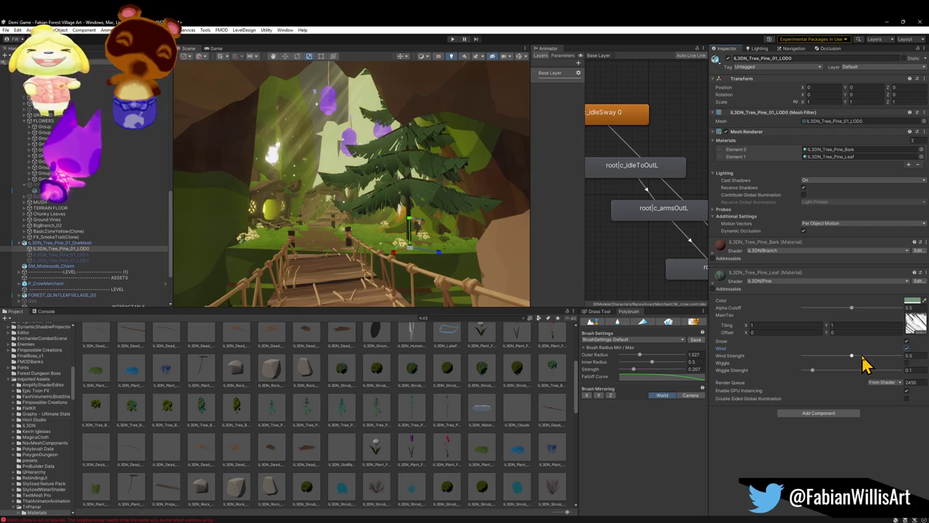
pyautogui.moveTo(861, 367); pyautogui.dragTo(887, 366)
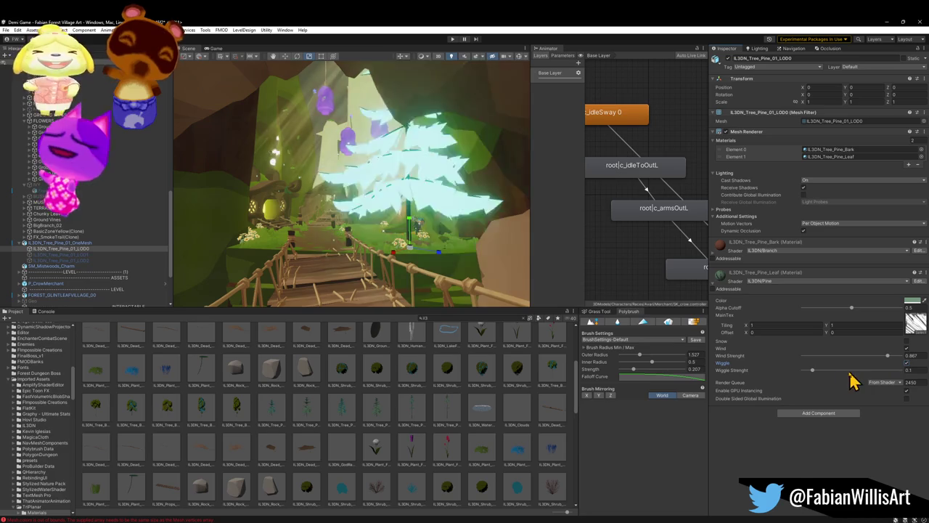
pyautogui.moveTo(815, 371)
pyautogui.mouseDown()
pyautogui.moveTo(889, 371)
pyautogui.moveTo(836, 377)
pyautogui.mouseUp()
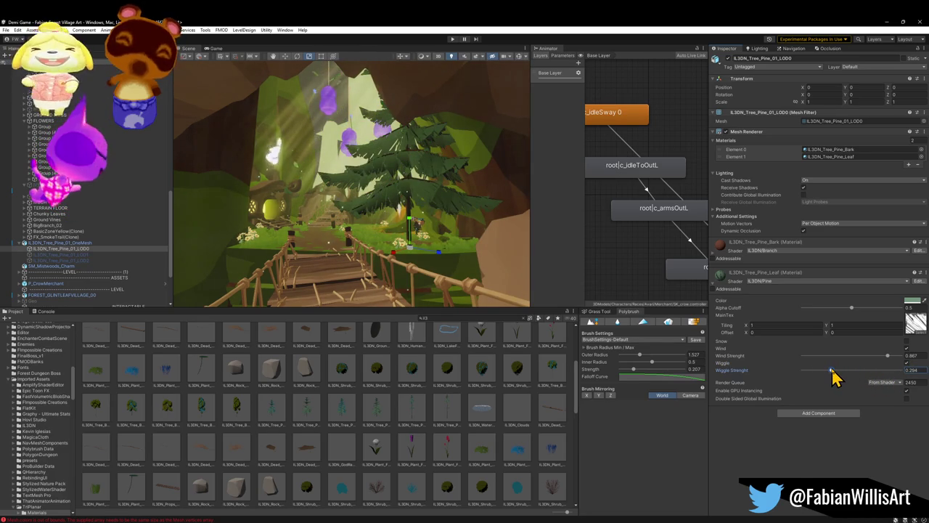
pyautogui.click(906, 392)
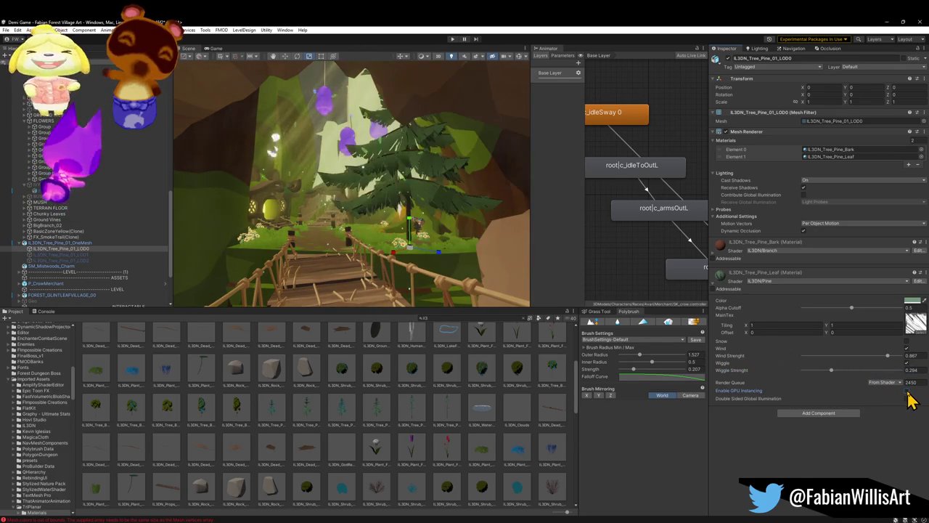
pyautogui.click(906, 391)
# - Fine-tune the leaf Wind Strength to 0.867 while inspecting the pine's foliage up close
pyautogui.moveTo(415, 235)
pyautogui.mouseDown()
pyautogui.moveTo(380, 209)
pyautogui.moveTo(418, 209)
pyautogui.mouseUp()
pyautogui.moveTo(448, 206); pyautogui.dragTo(467, 204)
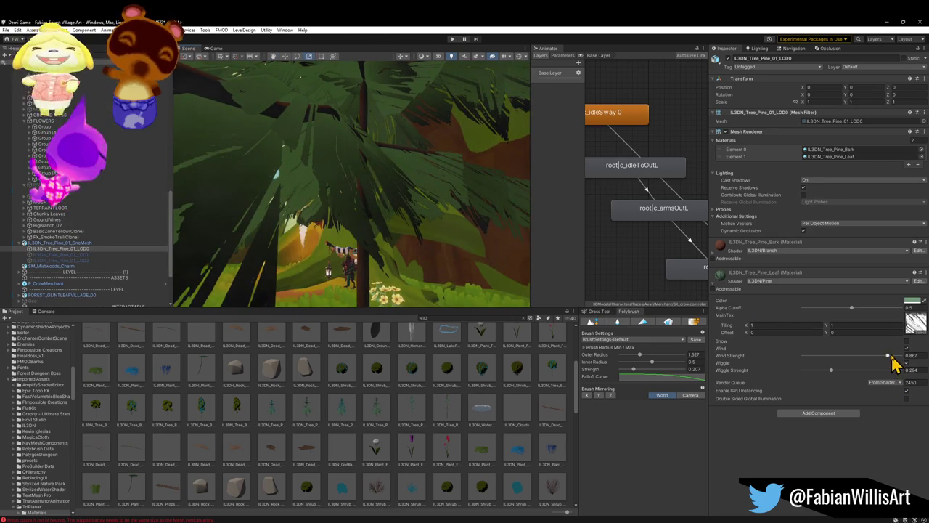
pyautogui.moveTo(822, 355)
pyautogui.mouseDown()
pyautogui.moveTo(852, 356)
pyautogui.moveTo(828, 357)
pyautogui.mouseUp()
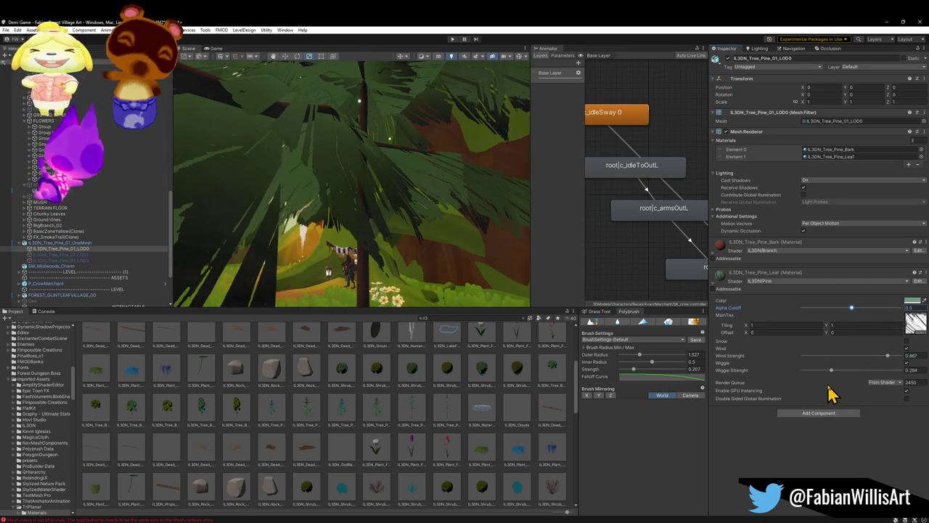
pyautogui.moveTo(442, 211)
pyautogui.mouseDown()
pyautogui.moveTo(373, 196)
pyautogui.moveTo(338, 214)
pyautogui.moveTo(353, 278)
pyautogui.moveTo(362, 276)
pyautogui.moveTo(358, 215)
pyautogui.moveTo(363, 271)
pyautogui.moveTo(636, 305)
pyautogui.moveTo(719, 290)
pyautogui.moveTo(485, 254)
pyautogui.moveTo(502, 253)
pyautogui.moveTo(375, 222)
pyautogui.moveTo(521, 229)
pyautogui.moveTo(535, 220)
pyautogui.moveTo(369, 234)
pyautogui.moveTo(407, 208)
pyautogui.moveTo(406, 155)
pyautogui.moveTo(407, 169)
pyautogui.mouseUp()
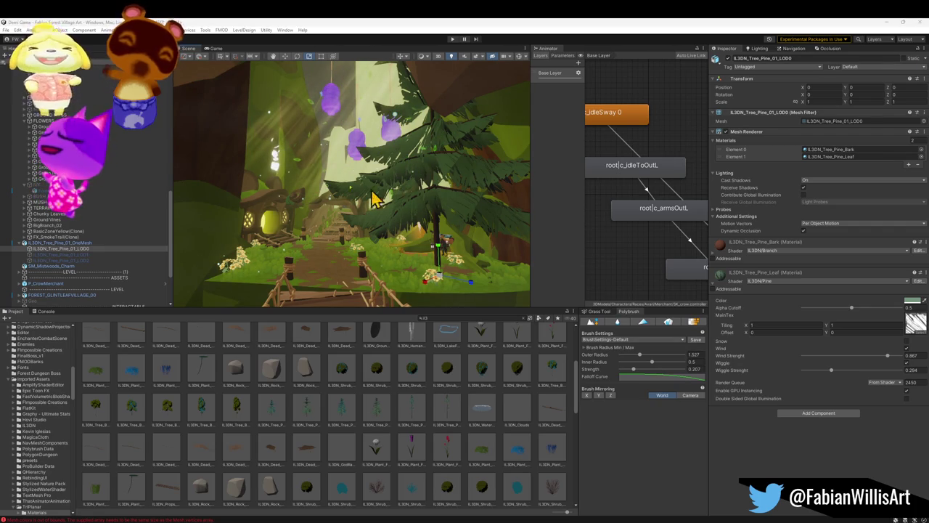
pyautogui.click(68, 244)
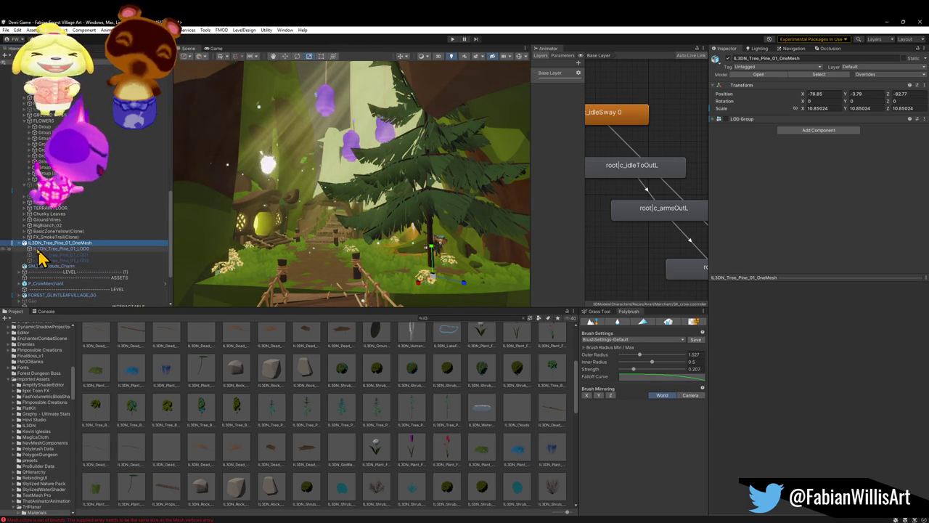
# - Wrap IL3DN_Tree_Pine_01_OneMesh in a new parent object named PINE TREES
pyautogui.click(22, 244)
pyautogui.click(50, 257)
pyautogui.click(59, 244)
pyautogui.hotkey('ctrl', 'shift', 'g')
pyautogui.write('PINE TREES')
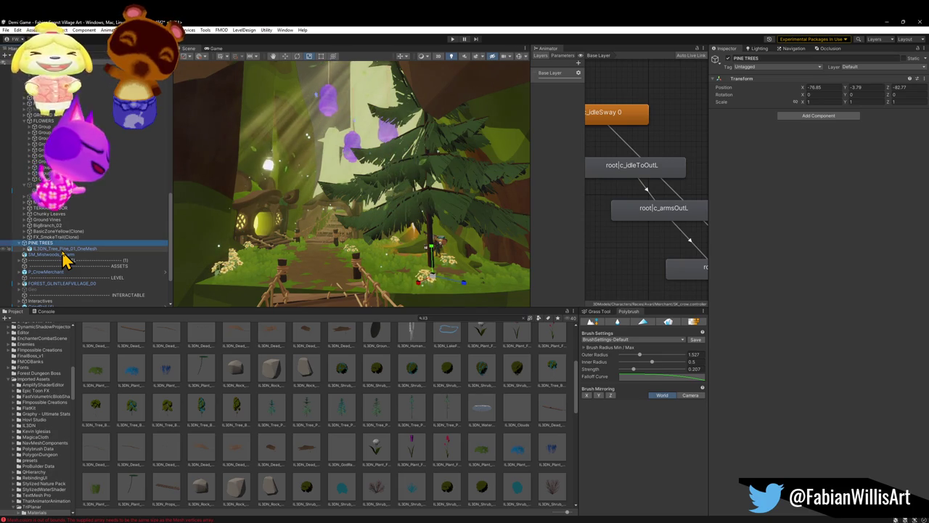
pyautogui.click(63, 255)
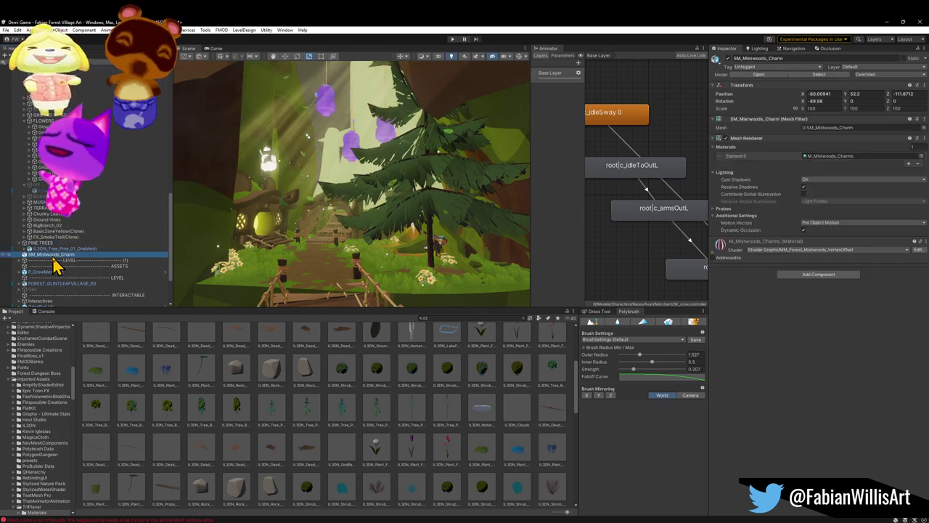
# - Inspect the BlowingLeaves and god-rays particle effects, ending on IL3DN_GodRays (2)
pyautogui.click(734, 64)
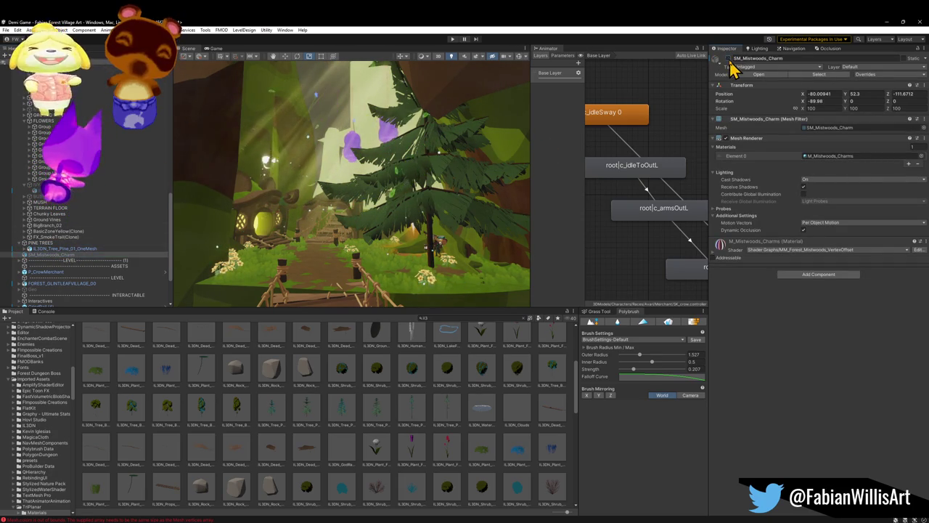
pyautogui.click(18, 244)
pyautogui.scroll(-1, 78, 225)
pyautogui.scroll(5, 91, 192)
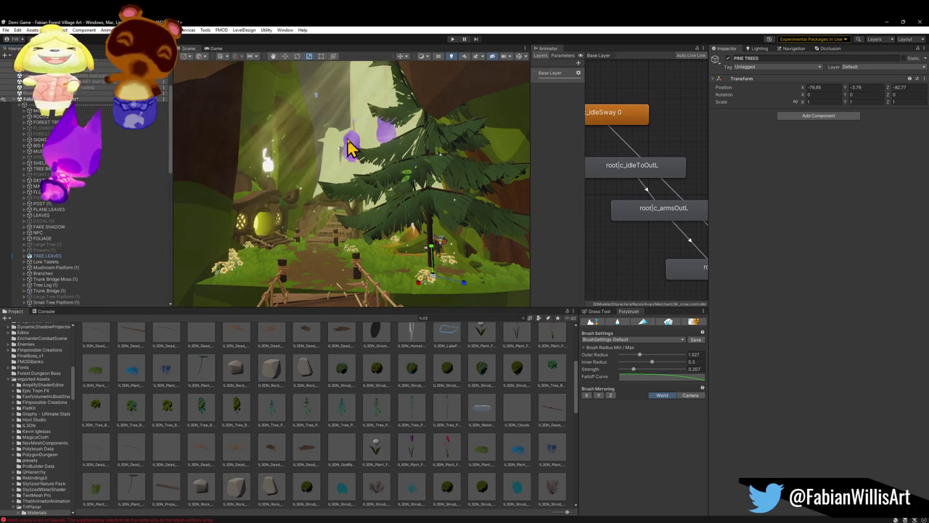
pyautogui.click(354, 154)
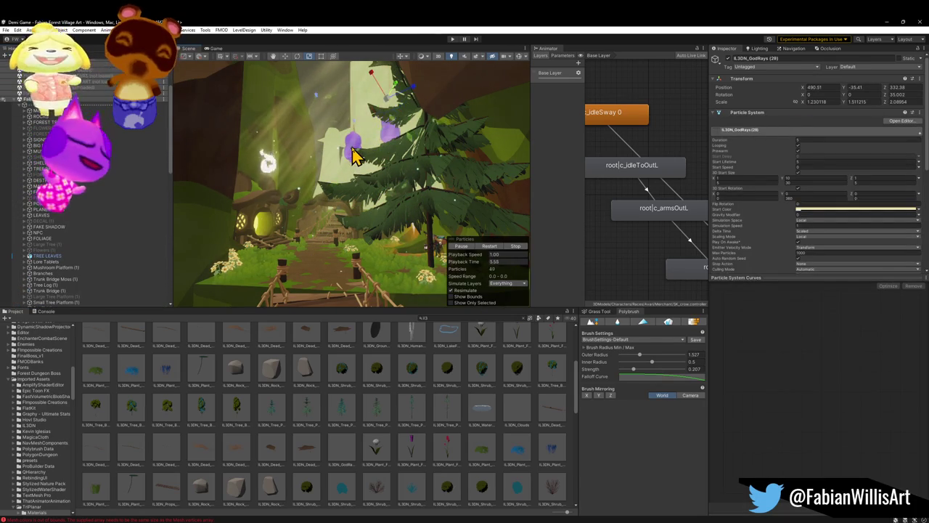
pyautogui.click(355, 151)
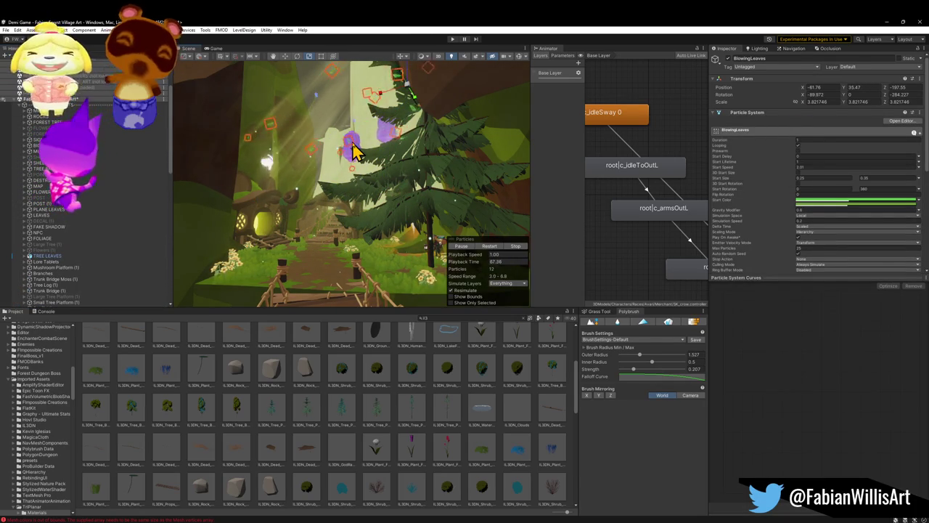
pyautogui.click(353, 151)
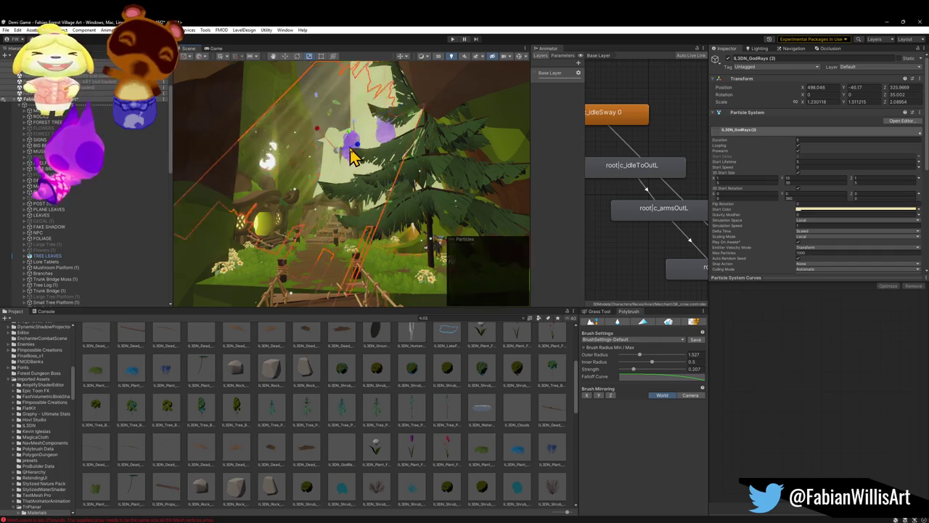
pyautogui.click(353, 151)
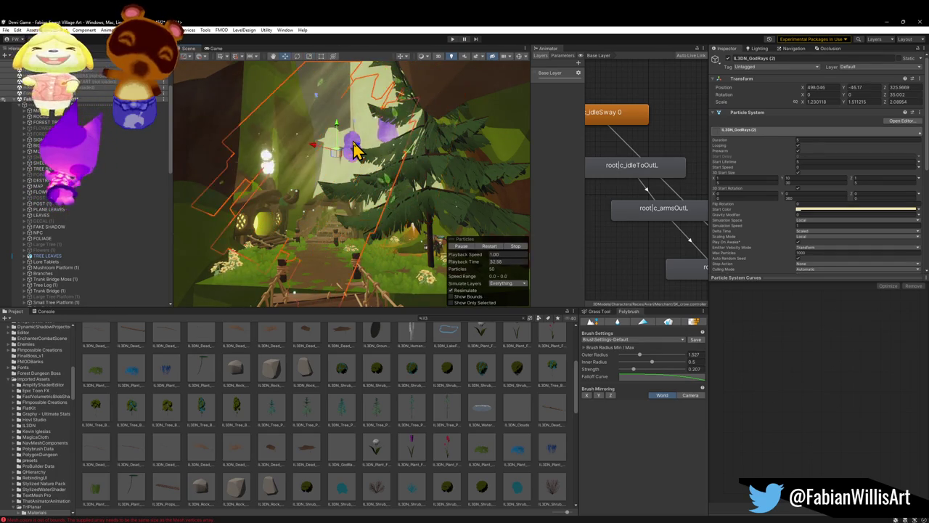
pyautogui.click(354, 151)
pyautogui.press('w')
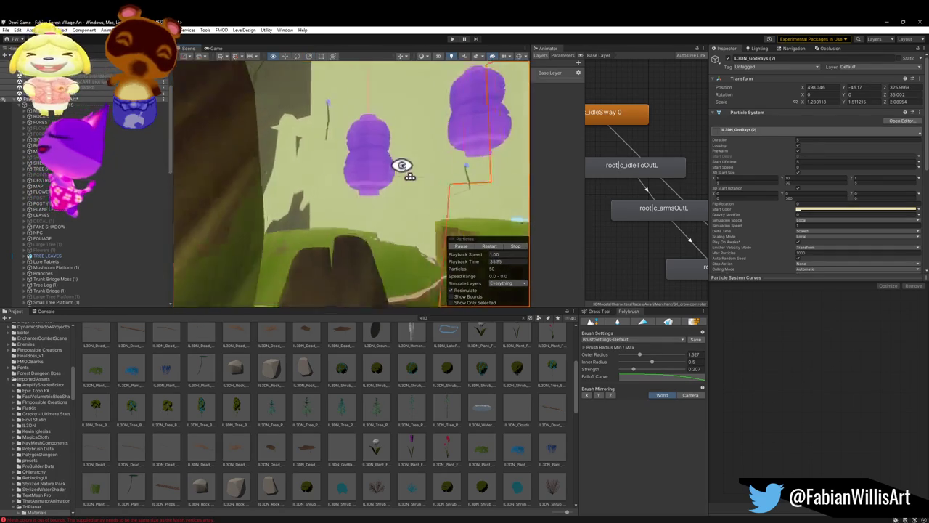
# - Select both purple SM_Mistwoods_Charm objects and hide them
pyautogui.click(348, 173)
pyautogui.moveTo(347, 171); pyautogui.dragTo(373, 155)
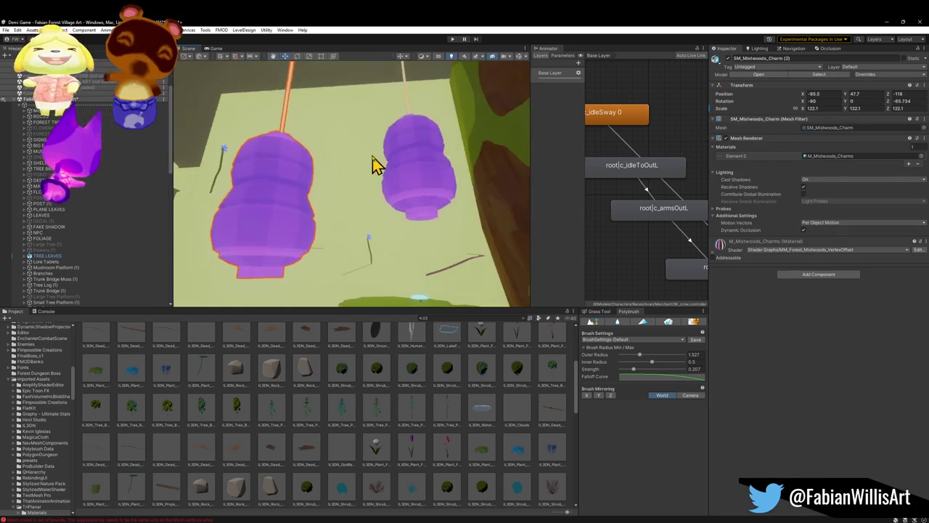
pyautogui.click(400, 88)
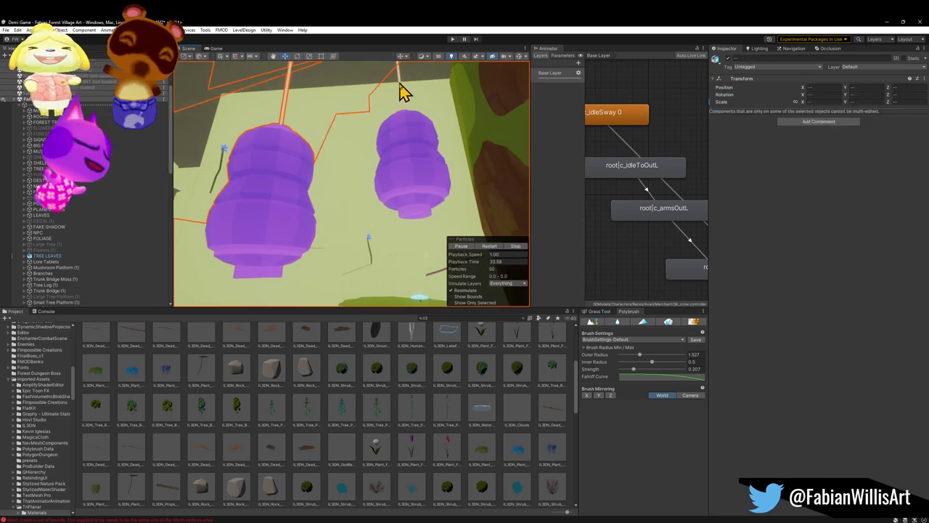
pyautogui.click(404, 83)
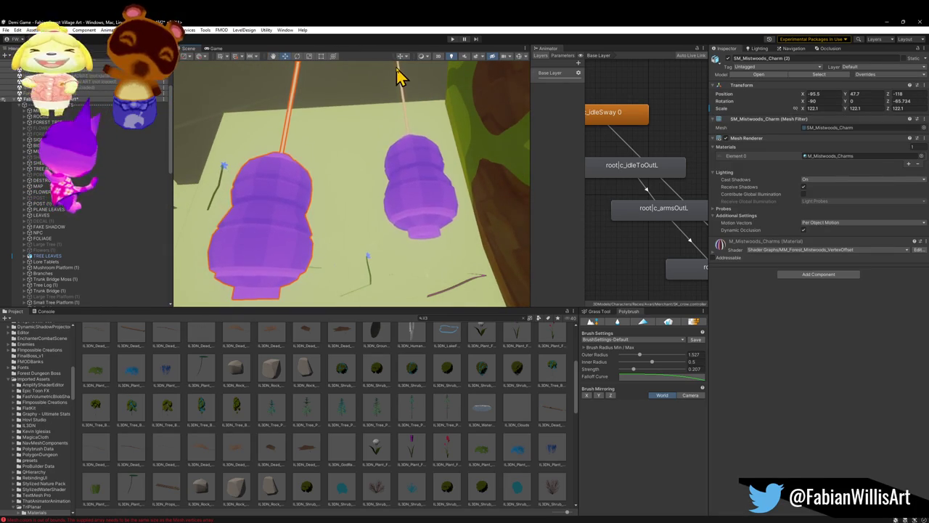
pyautogui.keyDown('shift'); pyautogui.click(402, 78); pyautogui.keyUp('shift')
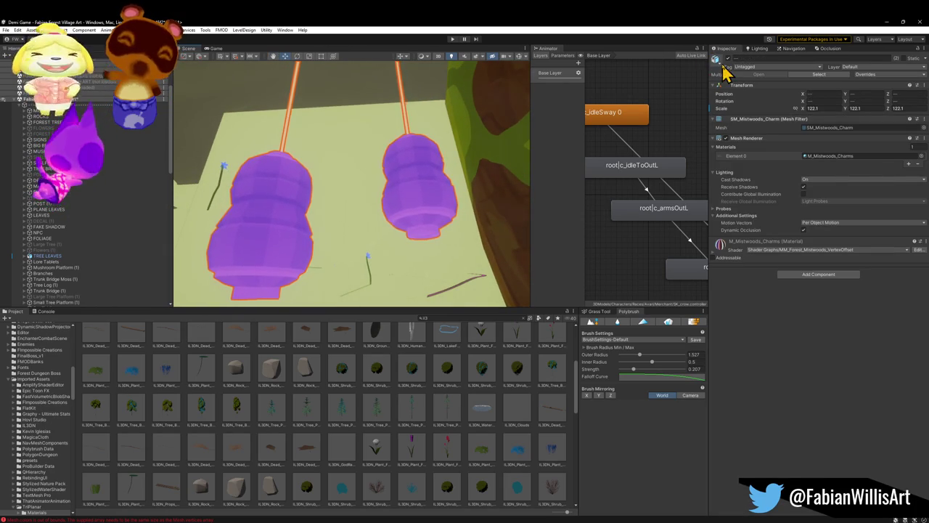
pyautogui.press('h')
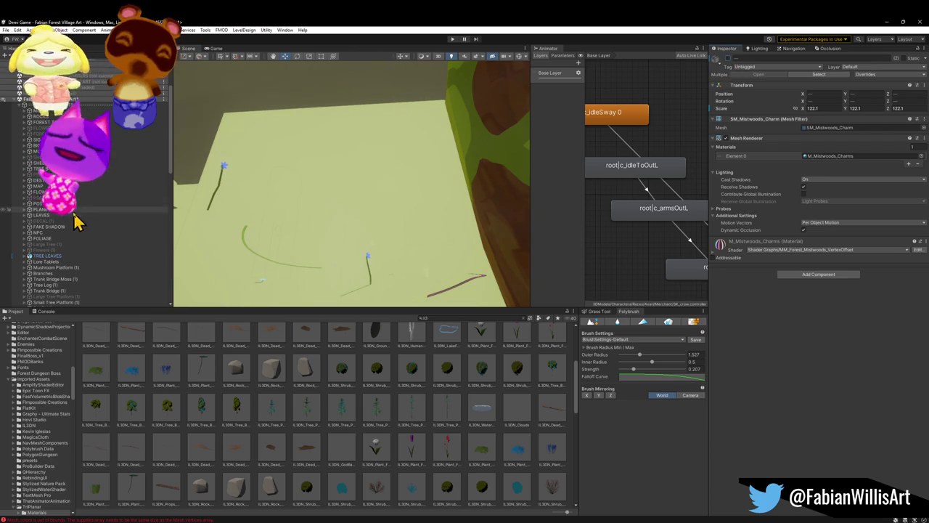
# - Move both charm entries out of PINE TREES to the Fabian Forest Village root
pyautogui.scroll(-10, 104, 257)
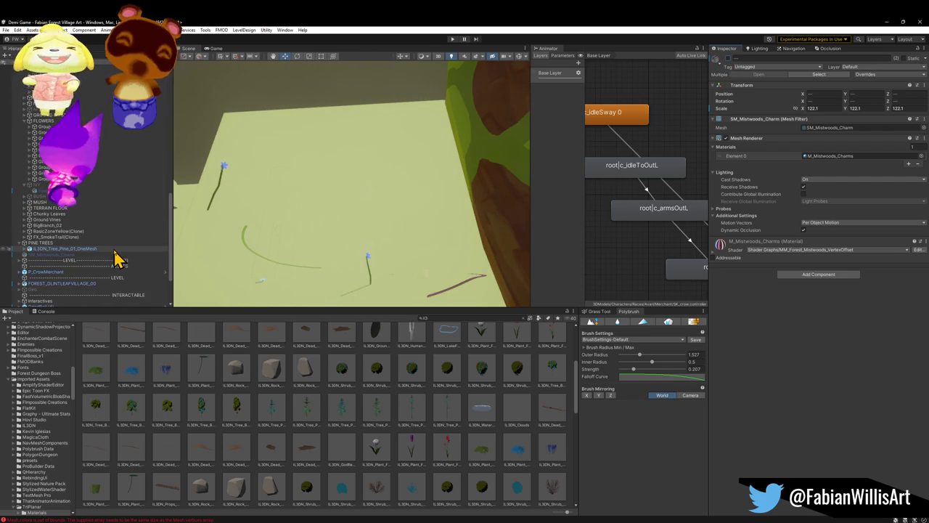
pyautogui.scroll(-3, 120, 259)
pyautogui.moveTo(63, 300); pyautogui.dragTo(73, 135)
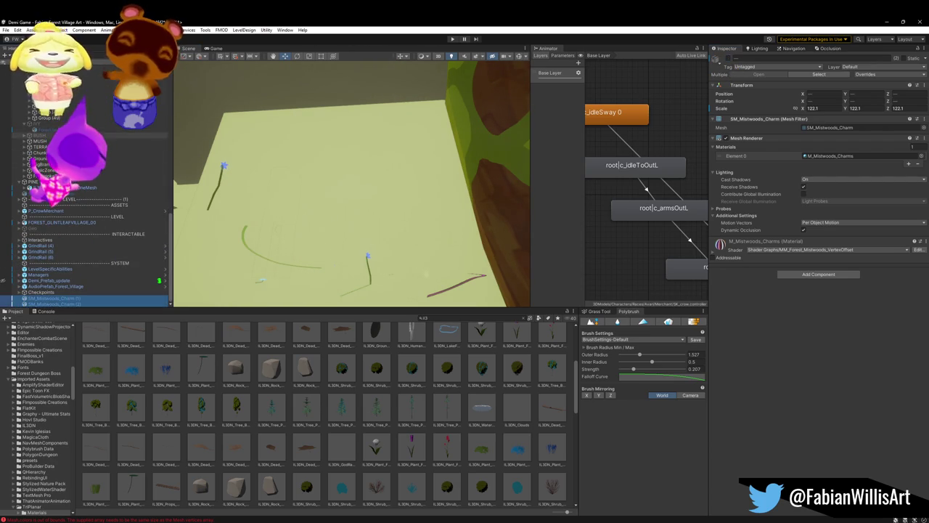
pyautogui.moveTo(80, 198); pyautogui.dragTo(80, 202)
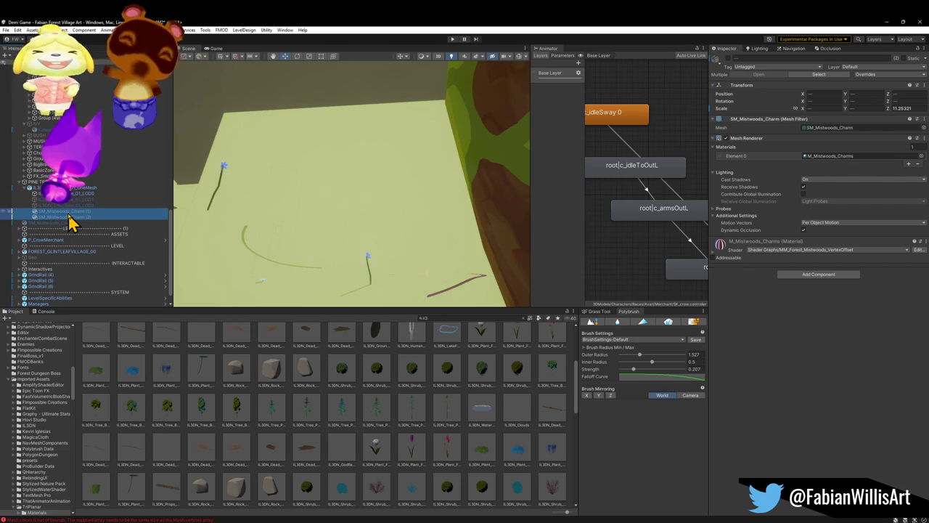
pyautogui.moveTo(72, 211); pyautogui.dragTo(80, 89)
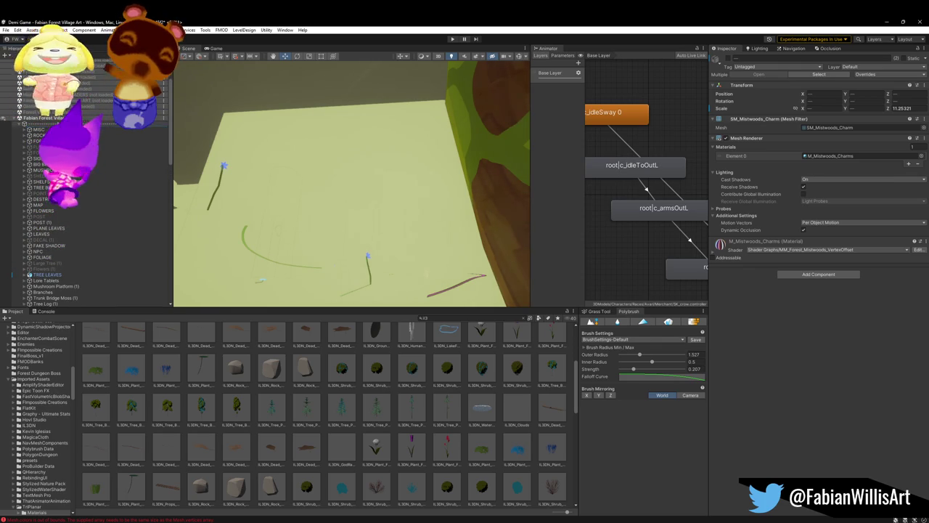
pyautogui.moveTo(81, 124); pyautogui.dragTo(81, 123)
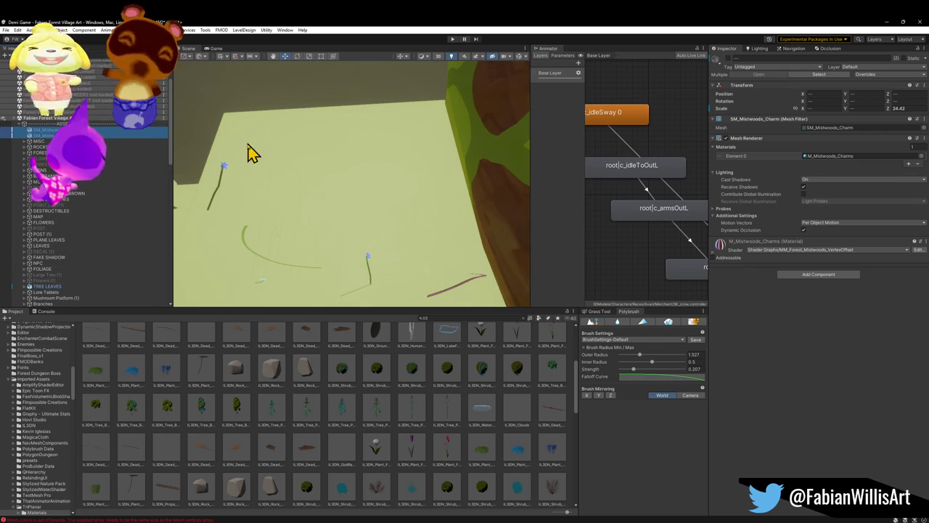
pyautogui.moveTo(325, 463)
pyautogui.mouseDown()
pyautogui.moveTo(247, 424)
pyautogui.moveTo(328, 236)
pyautogui.moveTo(263, 311)
pyautogui.moveTo(455, 301)
pyautogui.moveTo(407, 276)
pyautogui.moveTo(218, 242)
pyautogui.moveTo(245, 242)
pyautogui.moveTo(245, 252)
pyautogui.mouseUp()
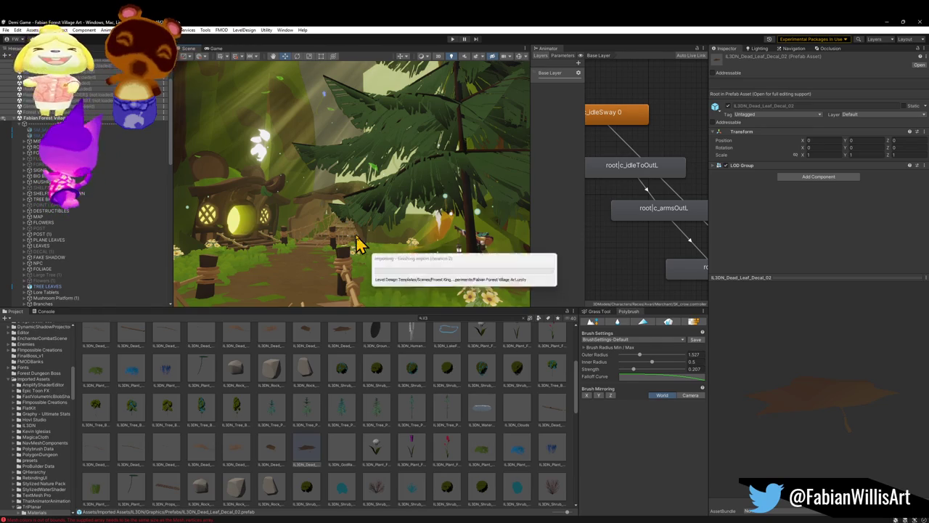
# - Place IL3DN_Tree_Birch_02_OneMesh beside the lantern at -81.28, -6.65, -103.85, scale 5.3664
pyautogui.moveTo(167, 408)
pyautogui.mouseDown()
pyautogui.moveTo(284, 284)
pyautogui.moveTo(268, 296)
pyautogui.mouseUp()
pyautogui.moveTo(365, 234)
pyautogui.mouseDown()
pyautogui.moveTo(353, 234)
pyautogui.moveTo(365, 230)
pyautogui.moveTo(340, 269)
pyautogui.moveTo(413, 263)
pyautogui.moveTo(373, 244)
pyautogui.moveTo(310, 249)
pyautogui.moveTo(289, 276)
pyautogui.moveTo(299, 255)
pyautogui.moveTo(361, 218)
pyautogui.moveTo(357, 238)
pyautogui.mouseUp()
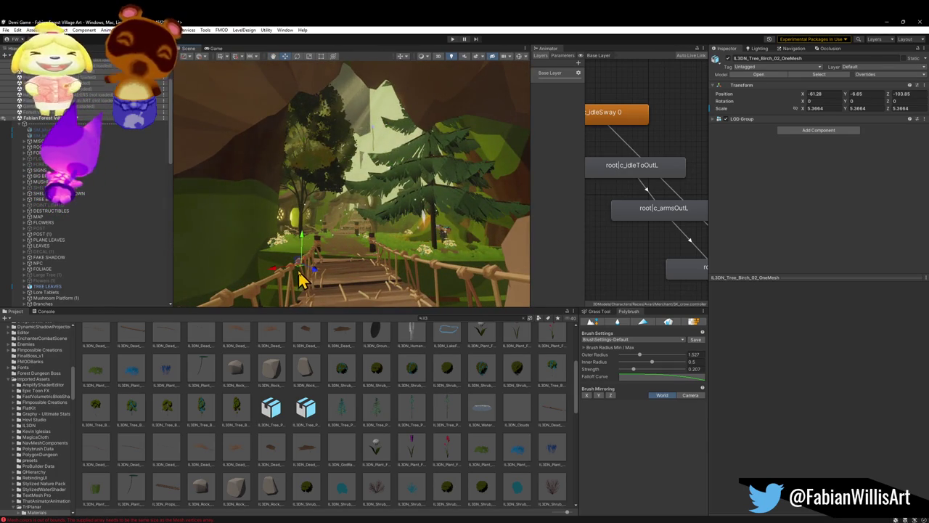
# - Move the birch tree to the right side of the bridge
pyautogui.moveTo(304, 274)
pyautogui.mouseDown()
pyautogui.moveTo(487, 297)
pyautogui.moveTo(469, 300)
pyautogui.mouseUp()
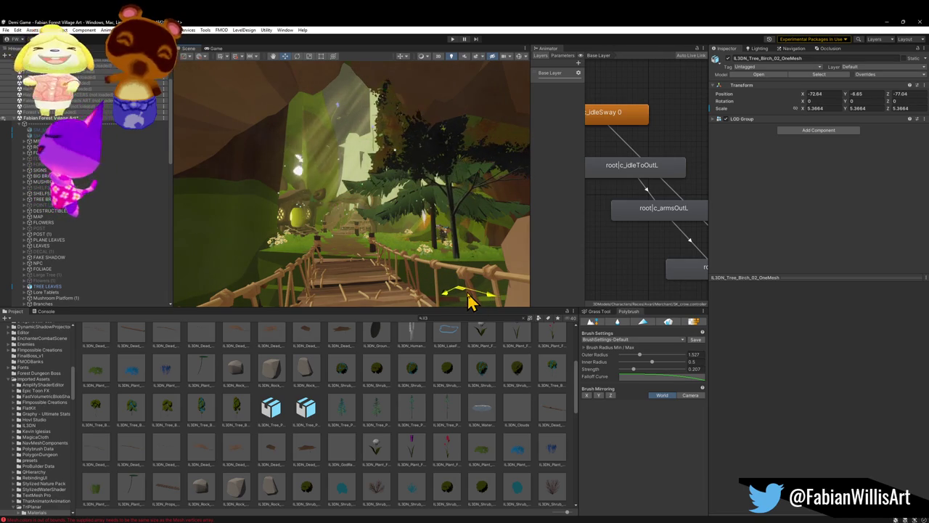
pyautogui.press('w')
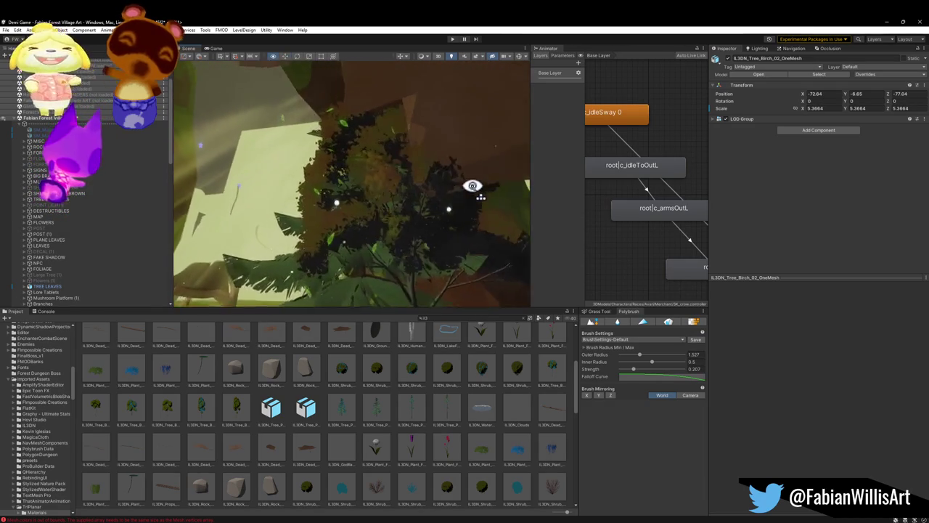
pyautogui.press('s')
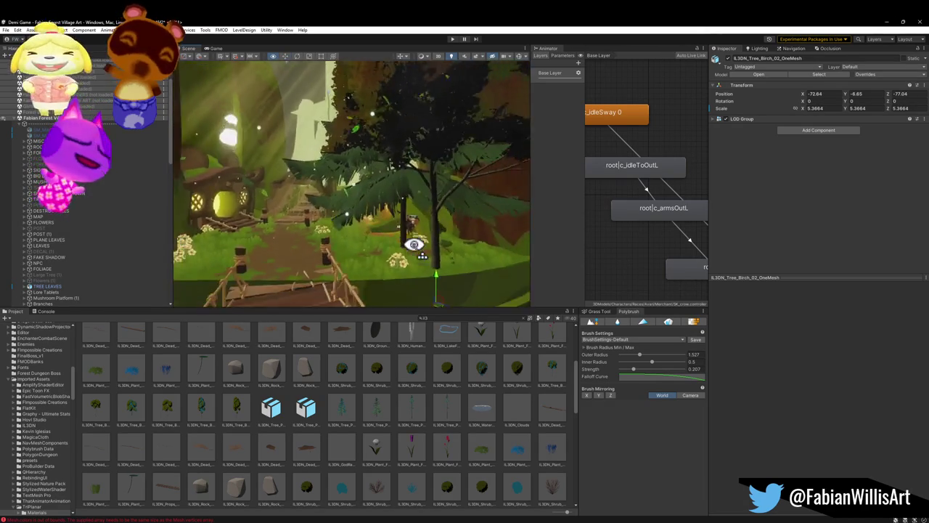
pyautogui.press('s')
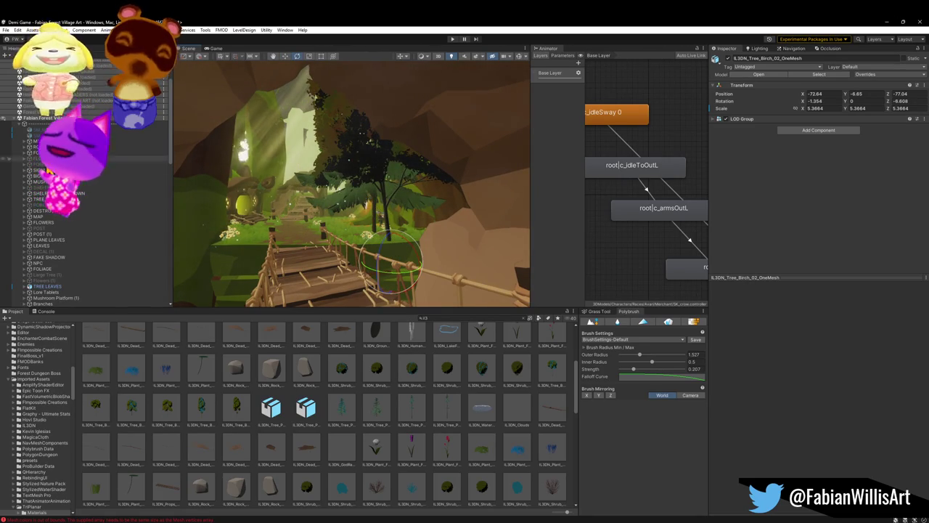
pyautogui.scroll(-10, 103, 253)
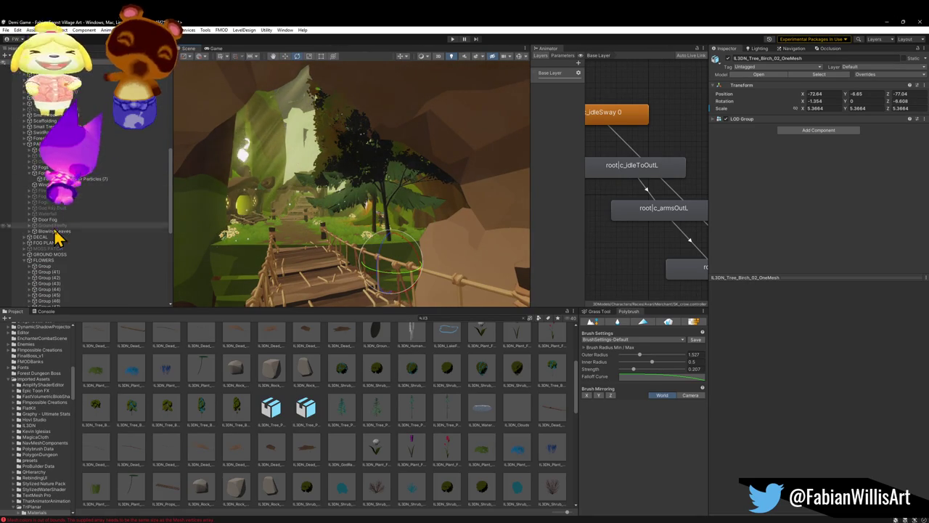
pyautogui.scroll(-10, 56, 234)
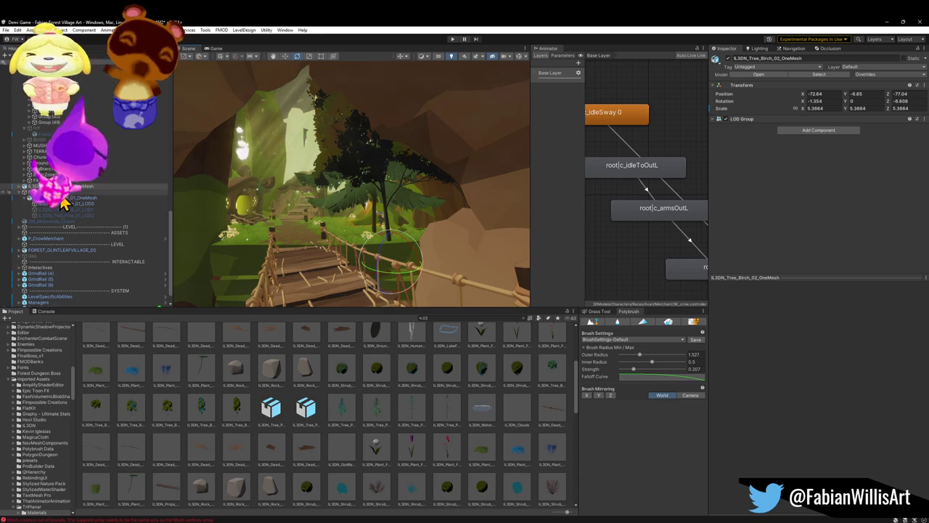
pyautogui.click(64, 192)
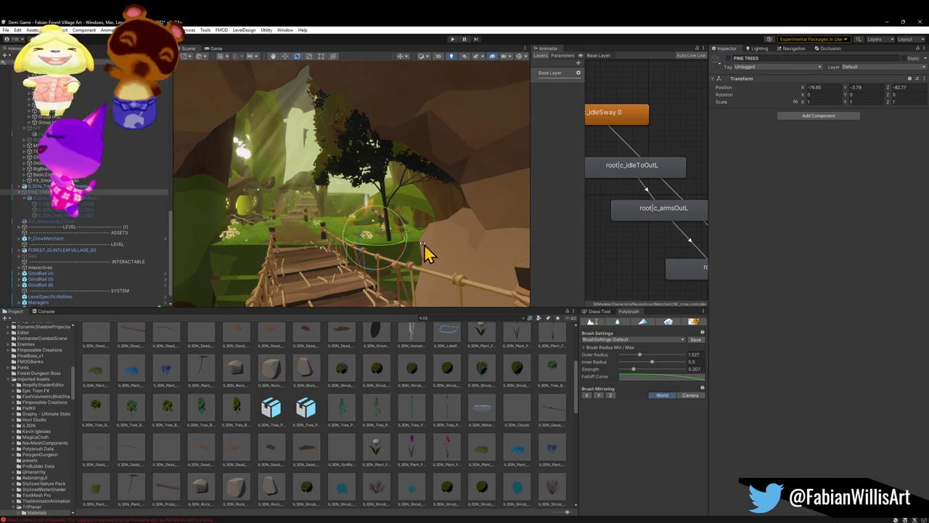
pyautogui.scroll(5, 414, 243)
pyautogui.click(434, 227)
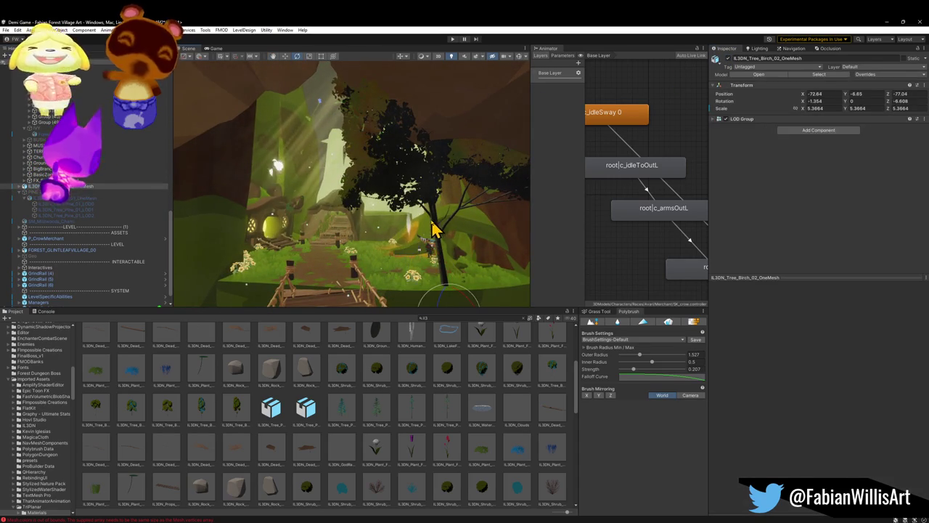
# - Duplicate the birch and place the copy at -75.39, -6.65, -86.91, scaled 7.737812
pyautogui.hotkey('ctrl', 'd')
pyautogui.moveTo(461, 275)
pyautogui.mouseDown()
pyautogui.moveTo(425, 276)
pyautogui.moveTo(338, 241)
pyautogui.moveTo(363, 250)
pyautogui.moveTo(384, 228)
pyautogui.moveTo(367, 211)
pyautogui.mouseUp()
pyautogui.click(328, 433)
pyautogui.moveTo(349, 257); pyautogui.dragTo(350, 256)
pyautogui.click(419, 248)
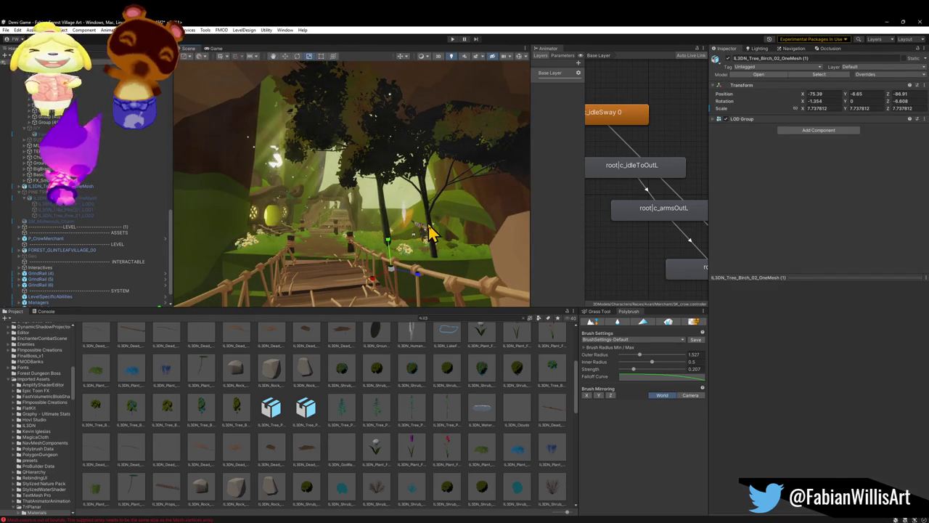